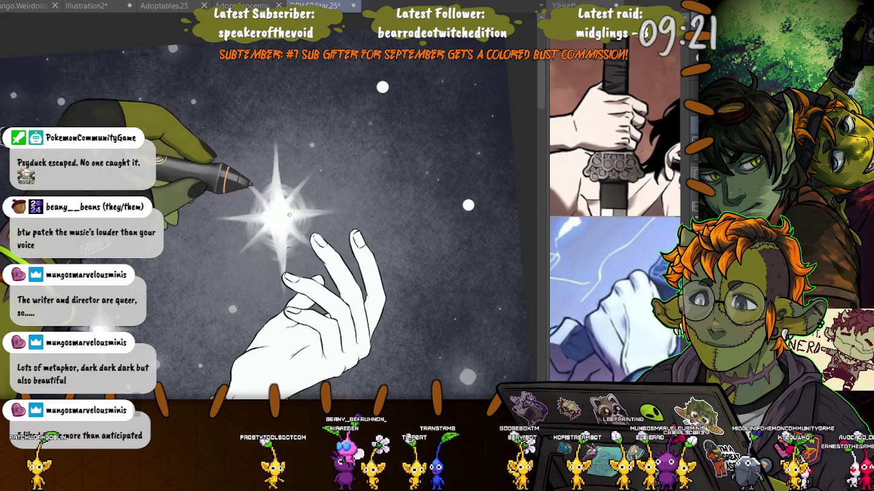
Restore the fine white pinstripes on the hooded man's dark suit
{"action": "scroll", "coordinate": [295, 215], "scroll_direction": "down", "scroll_amount": 5}
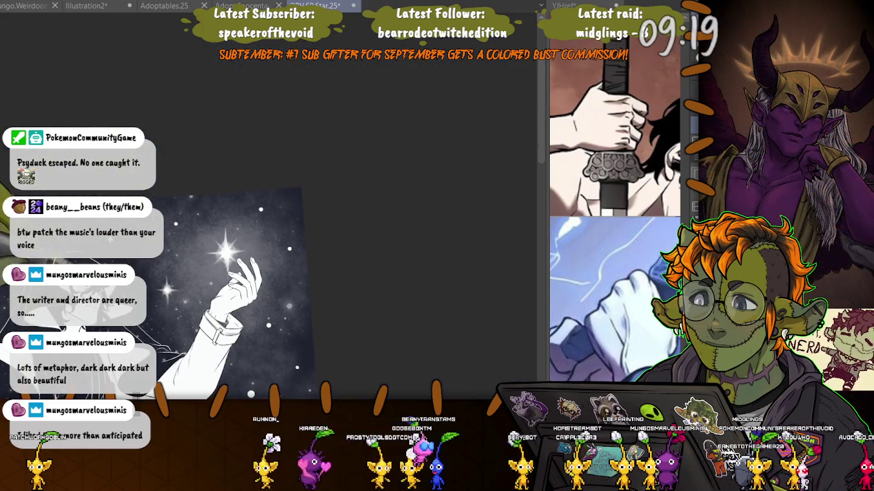
{"action": "scroll", "coordinate": [322, 162], "scroll_direction": "up", "scroll_amount": 2}
{"action": "scroll", "coordinate": [322, 162], "scroll_direction": "up", "scroll_amount": 2}
{"action": "scroll", "coordinate": [320, 162], "scroll_direction": "up", "scroll_amount": 2}
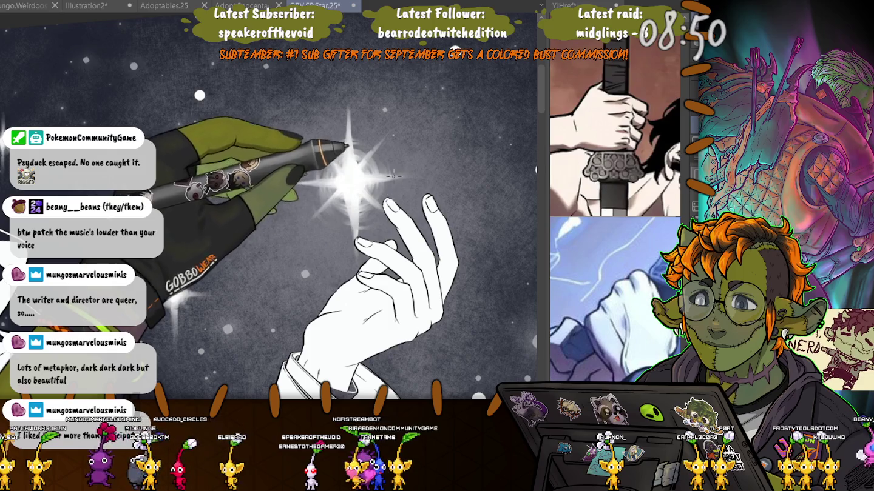
{"action": "scroll", "coordinate": [250, 364], "scroll_direction": "down", "scroll_amount": 5}
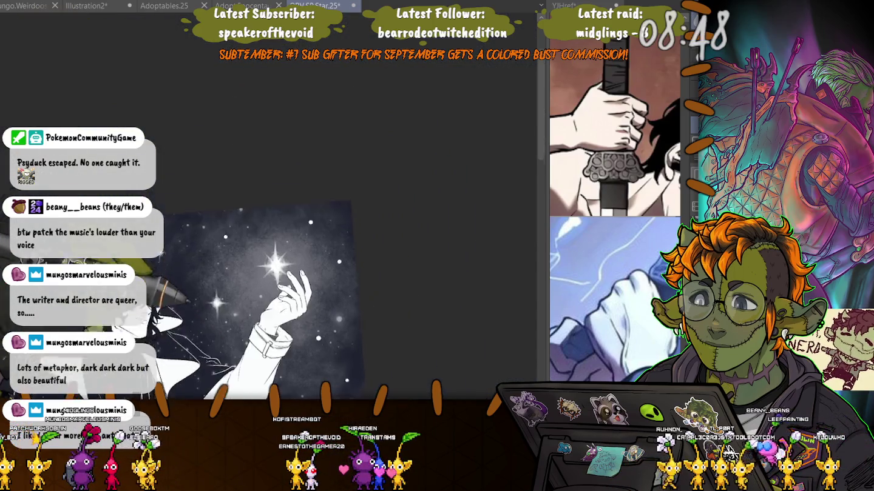
{"action": "scroll", "coordinate": [251, 364], "scroll_direction": "up", "scroll_amount": 5}
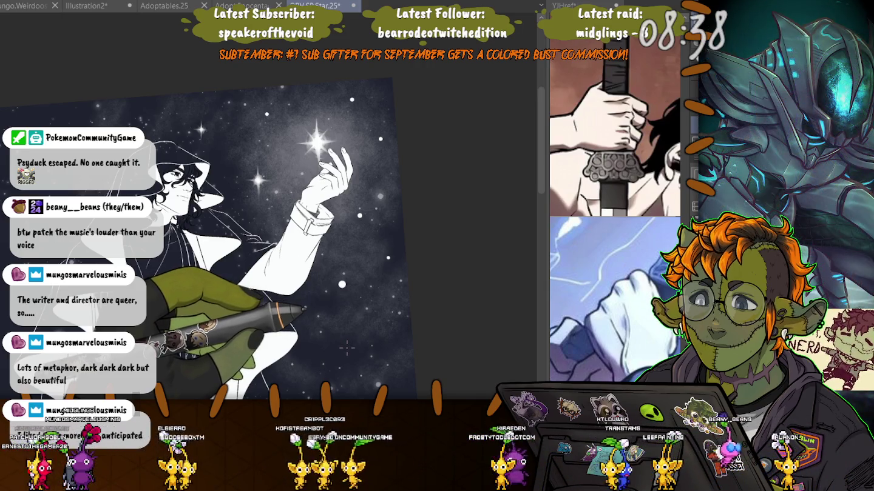
{"action": "key", "text": "ctrl+z"}
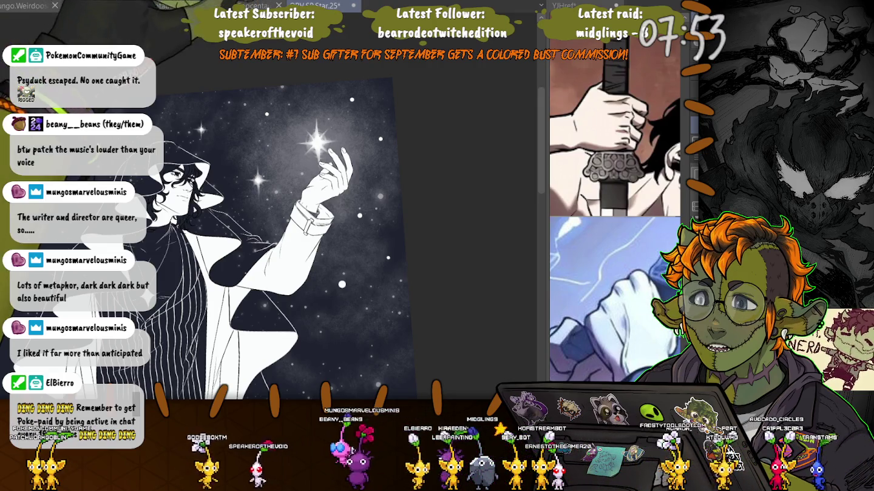
Reset the canvas rotation and zoom in on the star
{"action": "key", "text": "ctrl+0"}
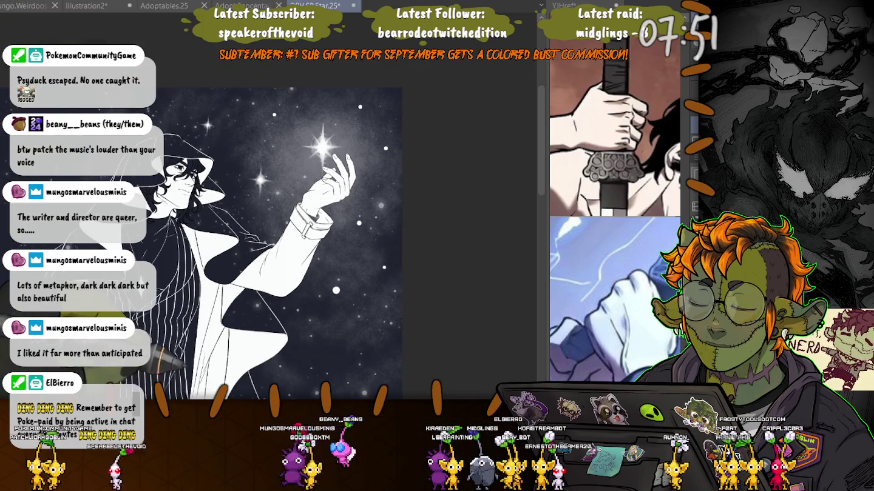
{"action": "scroll", "coordinate": [384, 165], "scroll_direction": "up", "scroll_amount": 2}
{"action": "scroll", "coordinate": [384, 164], "scroll_direction": "up", "scroll_amount": 2}
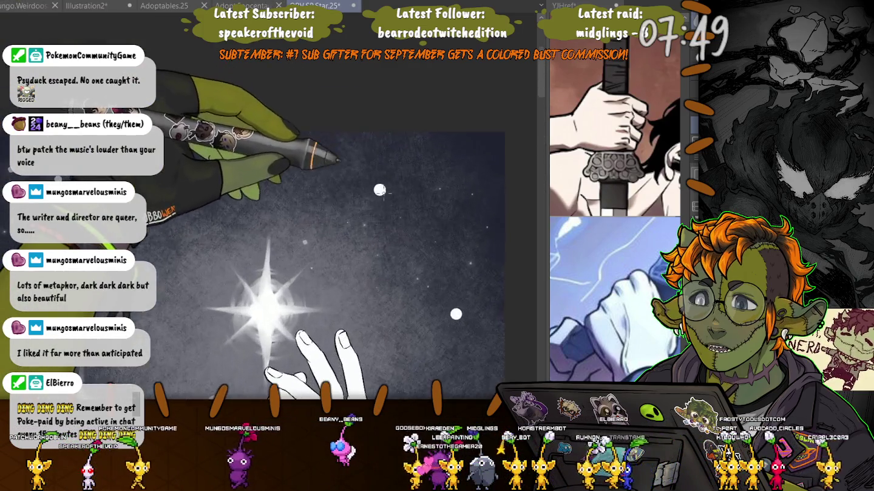
Paint soft glow rays upward, downward and to the right from the star
{"action": "scroll", "coordinate": [385, 165], "scroll_direction": "up", "scroll_amount": 2}
{"action": "scroll", "coordinate": [384, 164], "scroll_direction": "up", "scroll_amount": 1}
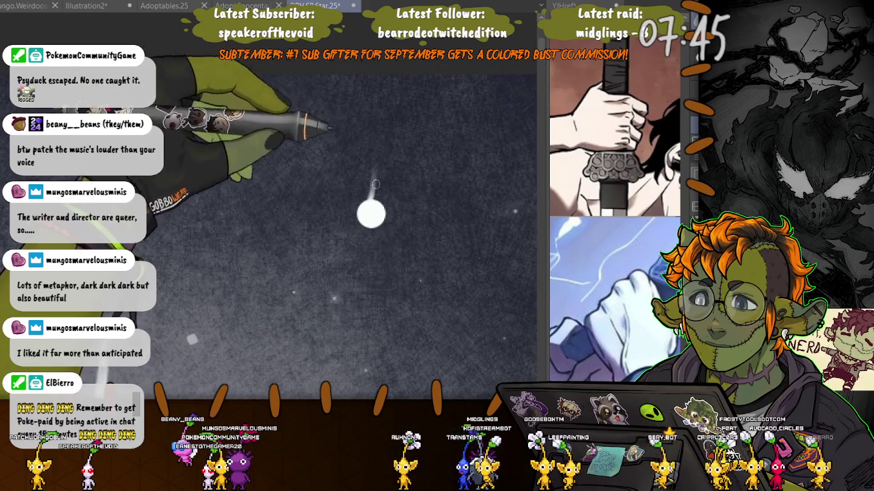
{"action": "left_click_drag", "start_coordinate": [370, 204], "coordinate": [374, 153]}
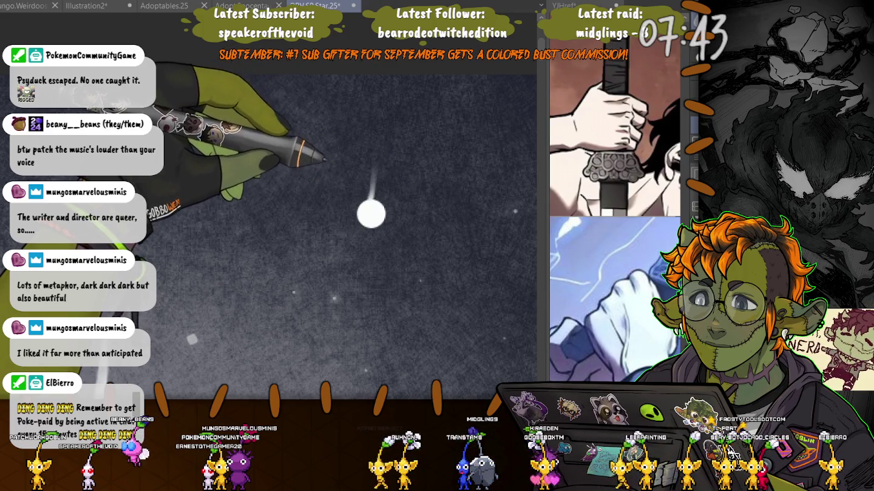
{"action": "left_click_drag", "start_coordinate": [370, 204], "coordinate": [374, 125]}
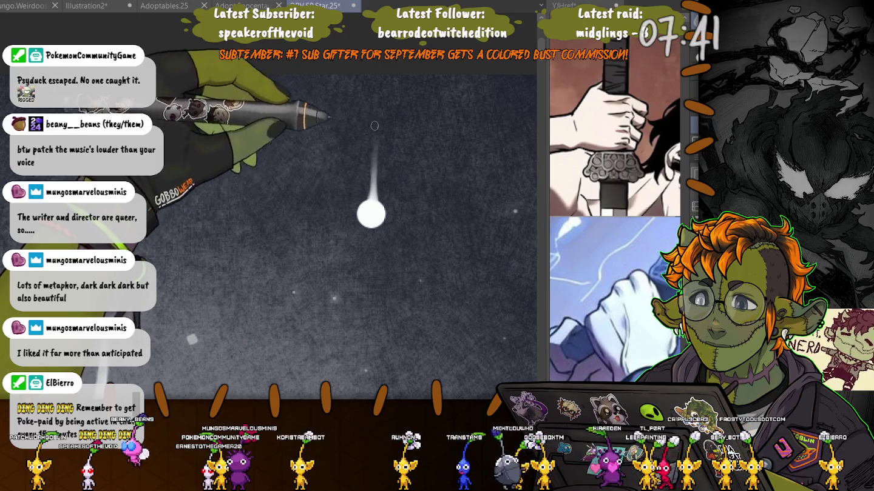
{"action": "left_click_drag", "start_coordinate": [371, 221], "coordinate": [366, 267]}
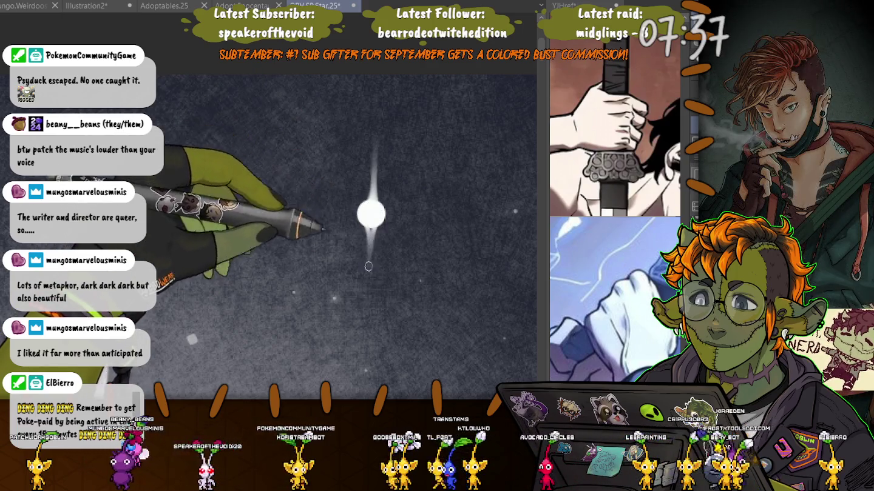
{"action": "left_click_drag", "start_coordinate": [373, 214], "coordinate": [424, 219]}
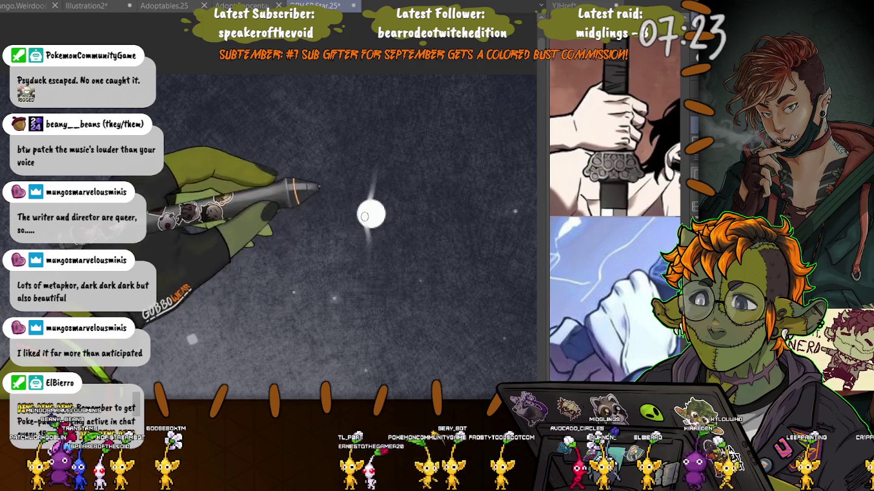
Strengthen the upper and lower rays, add left and right horizontal rays, and brighten the centre
{"action": "mouse_move", "coordinate": [372, 228]}
{"action": "left_mouse_down"}
{"action": "mouse_move", "coordinate": [373, 275]}
{"action": "mouse_move", "coordinate": [370, 225]}
{"action": "left_mouse_up"}
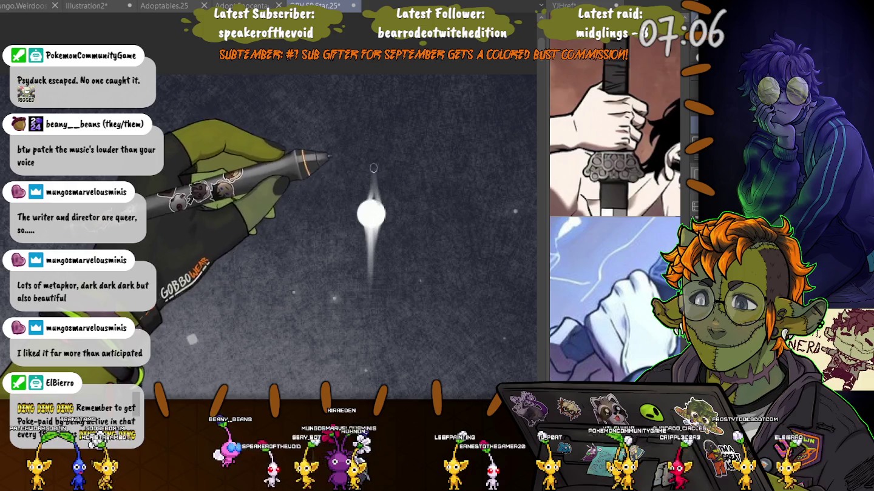
{"action": "left_click_drag", "start_coordinate": [371, 200], "coordinate": [371, 165]}
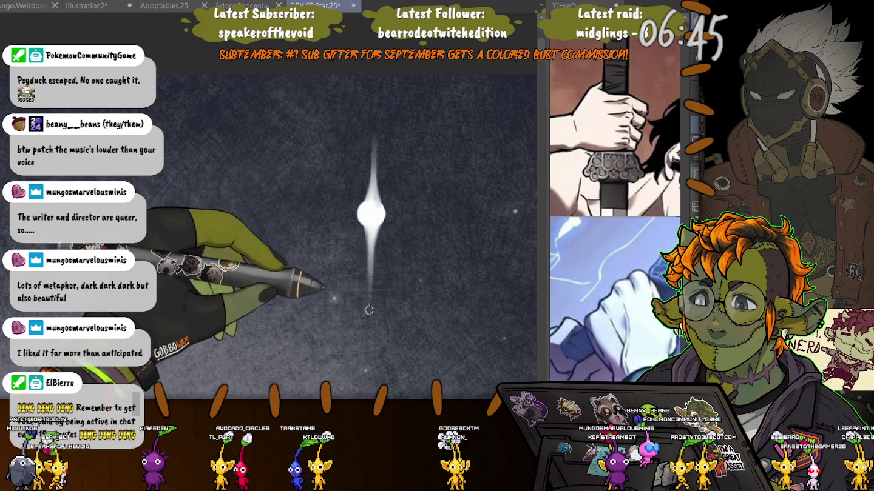
{"action": "mouse_move", "coordinate": [336, 214]}
{"action": "left_mouse_down"}
{"action": "mouse_move", "coordinate": [362, 216]}
{"action": "mouse_move", "coordinate": [378, 206]}
{"action": "left_mouse_up"}
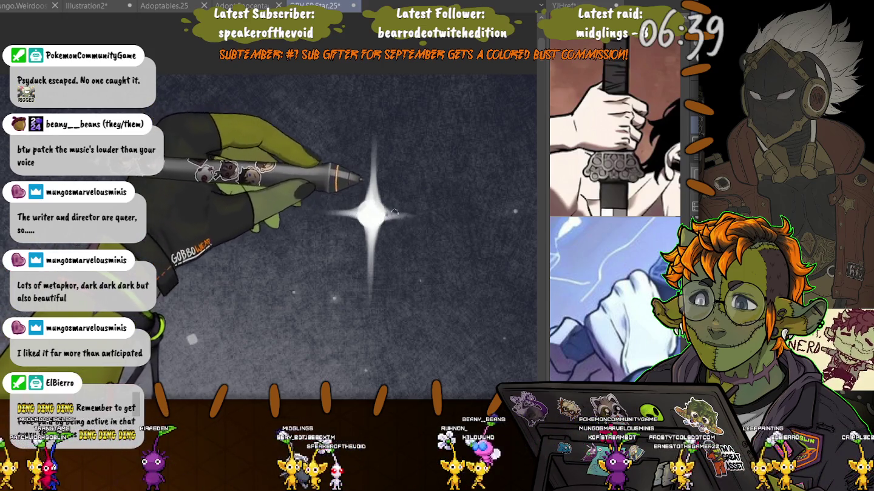
{"action": "left_click_drag", "start_coordinate": [418, 214], "coordinate": [366, 208]}
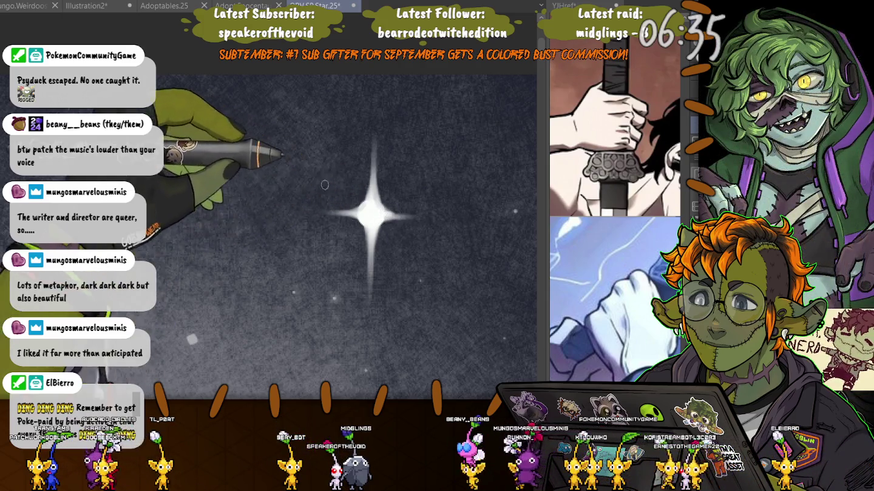
{"action": "left_click_drag", "start_coordinate": [318, 215], "coordinate": [370, 215]}
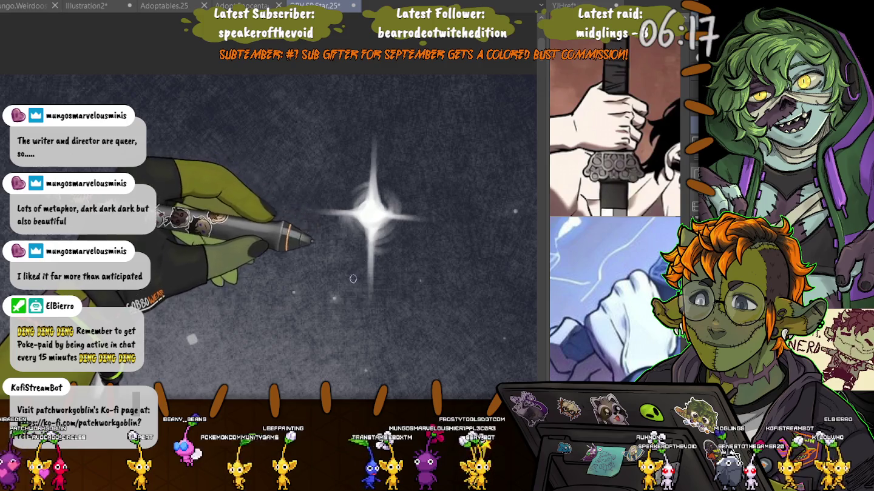
Frame the hand and star, then paint a horizontal light streak through the star
{"action": "scroll", "coordinate": [287, 368], "scroll_direction": "down", "scroll_amount": 2}
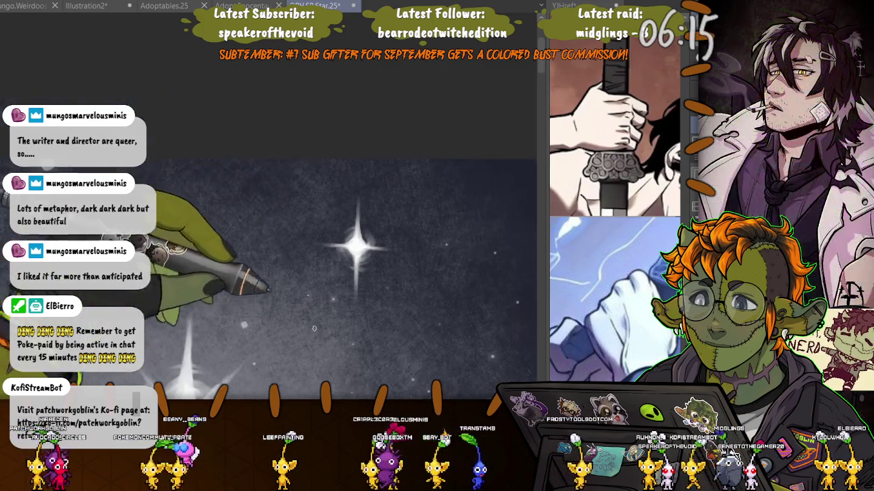
{"action": "scroll", "coordinate": [287, 369], "scroll_direction": "down", "scroll_amount": 2}
{"action": "scroll", "coordinate": [287, 368], "scroll_direction": "up", "scroll_amount": 2}
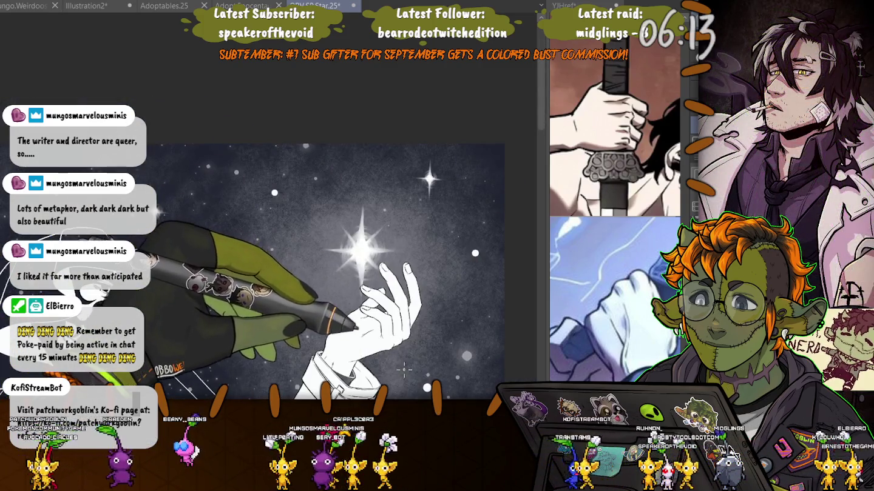
{"action": "scroll", "coordinate": [391, 278], "scroll_direction": "down", "scroll_amount": 1}
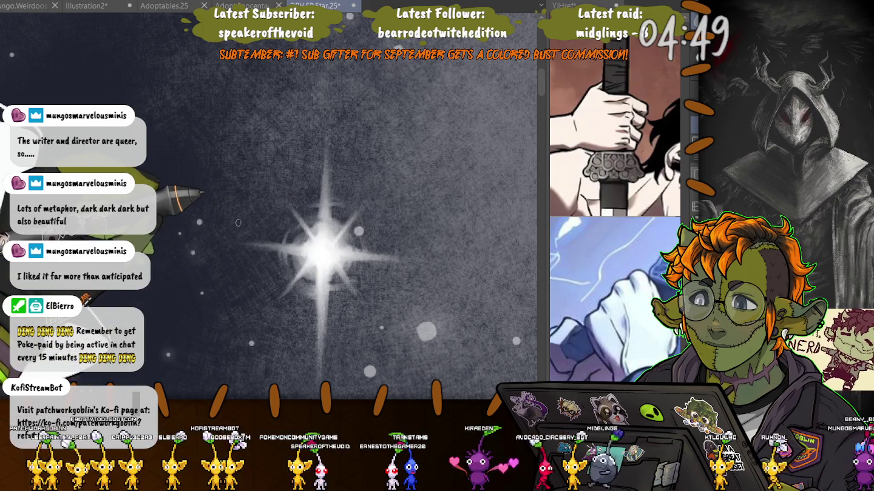
{"action": "key", "text": "ctrl+minus"}
{"action": "key", "text": "ctrl+minus"}
{"action": "key", "text": "ctrl+minus"}
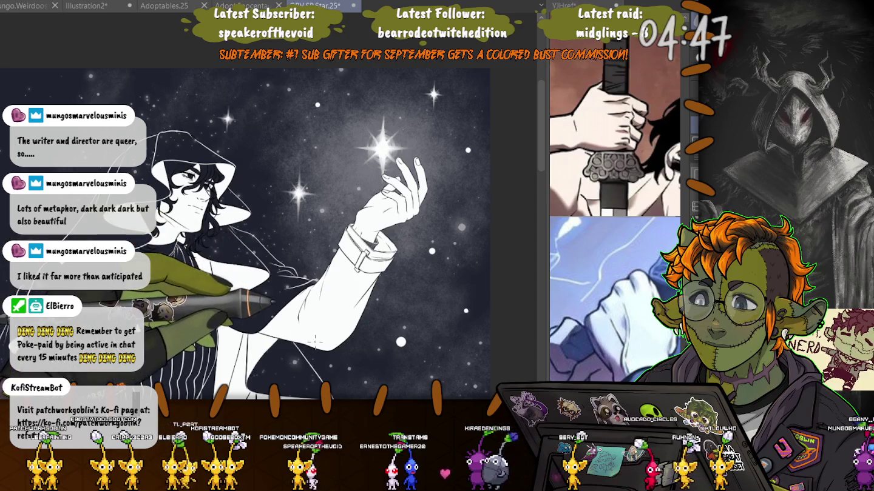
{"action": "left_click_drag", "start_coordinate": [315, 341], "coordinate": [298, 303]}
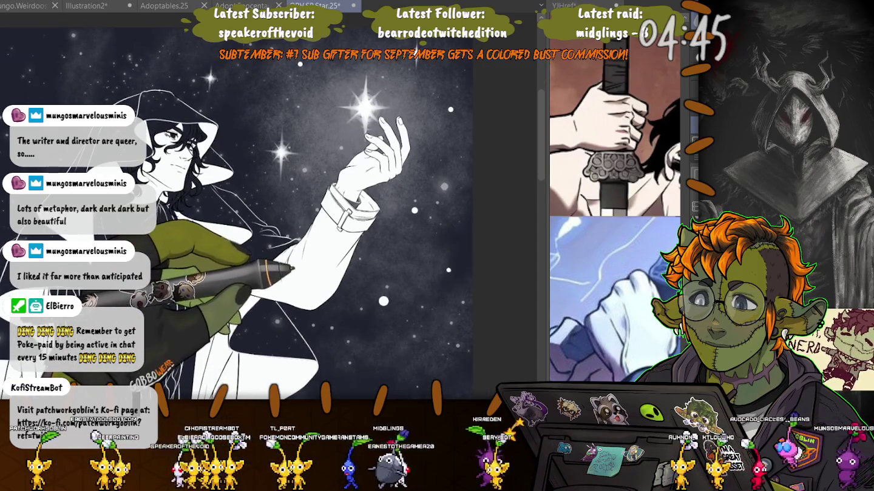
{"action": "left_click_drag", "start_coordinate": [379, 271], "coordinate": [358, 271]}
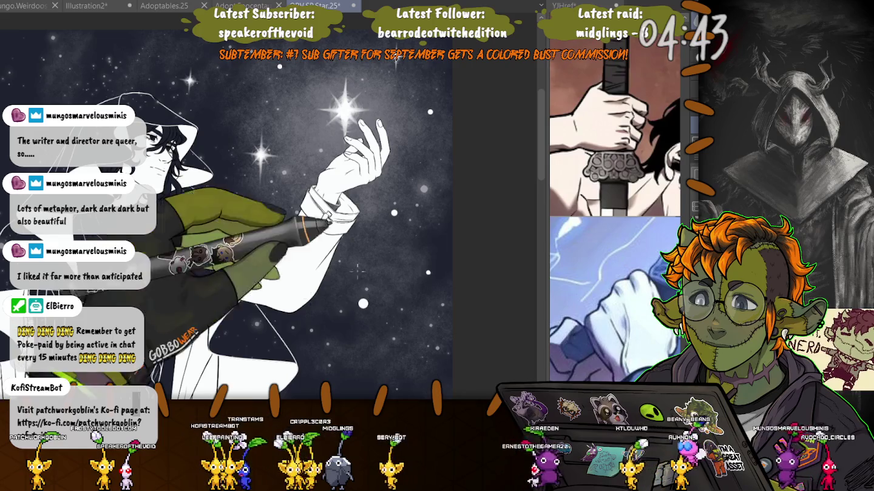
{"action": "key", "text": "ctrl+plus"}
{"action": "key", "text": "ctrl+plus"}
{"action": "key", "text": "ctrl+plus"}
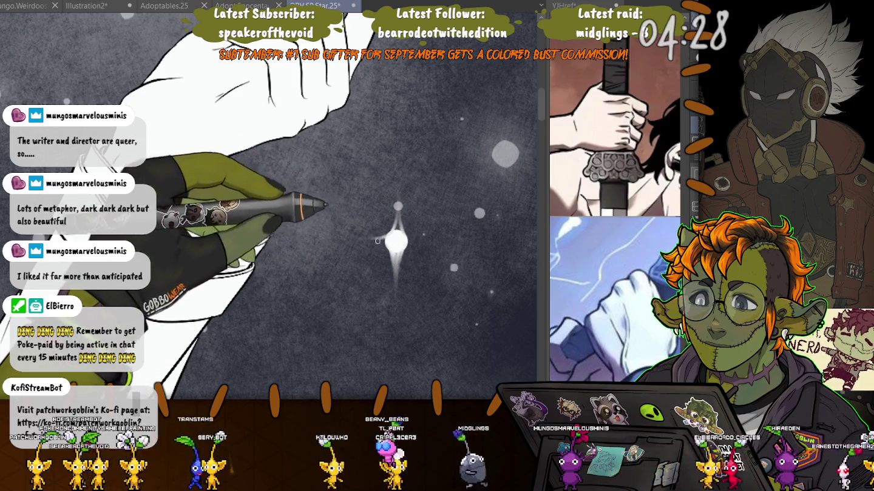
{"action": "left_click_drag", "start_coordinate": [377, 241], "coordinate": [410, 239]}
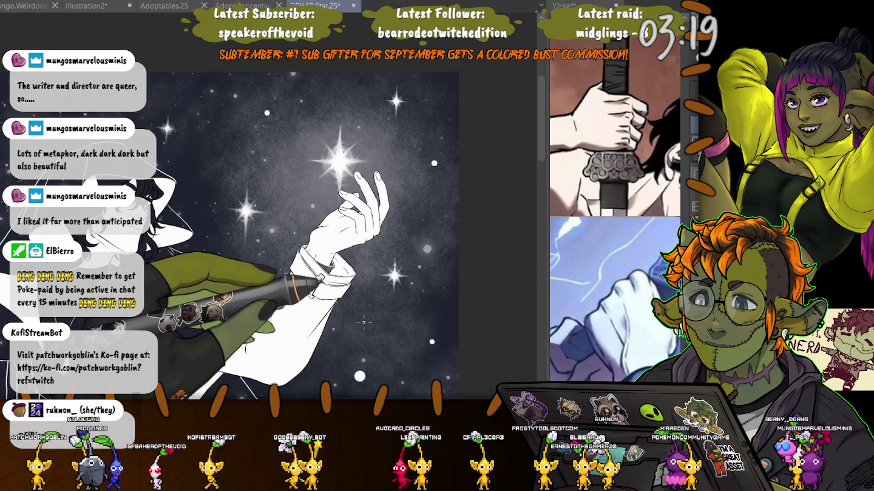
{"action": "left_click_drag", "start_coordinate": [332, 344], "coordinate": [382, 280]}
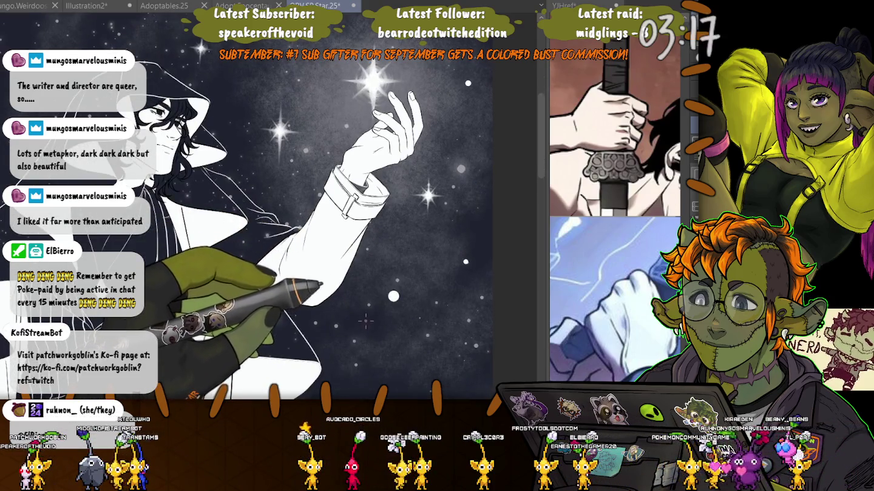
Zoom in on the main star, then zoom back out
{"action": "scroll", "coordinate": [389, 303], "scroll_direction": "up", "scroll_amount": 3}
{"action": "scroll", "coordinate": [398, 292], "scroll_direction": "up", "scroll_amount": 2}
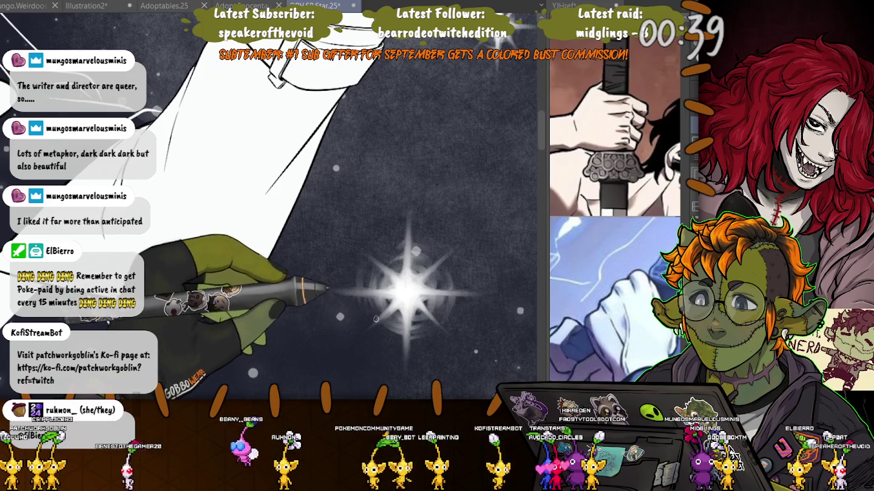
{"action": "scroll", "coordinate": [378, 299], "scroll_direction": "down", "scroll_amount": 3}
{"action": "scroll", "coordinate": [378, 299], "scroll_direction": "down", "scroll_amount": 3}
{"action": "scroll", "coordinate": [377, 299], "scroll_direction": "down", "scroll_amount": 2}
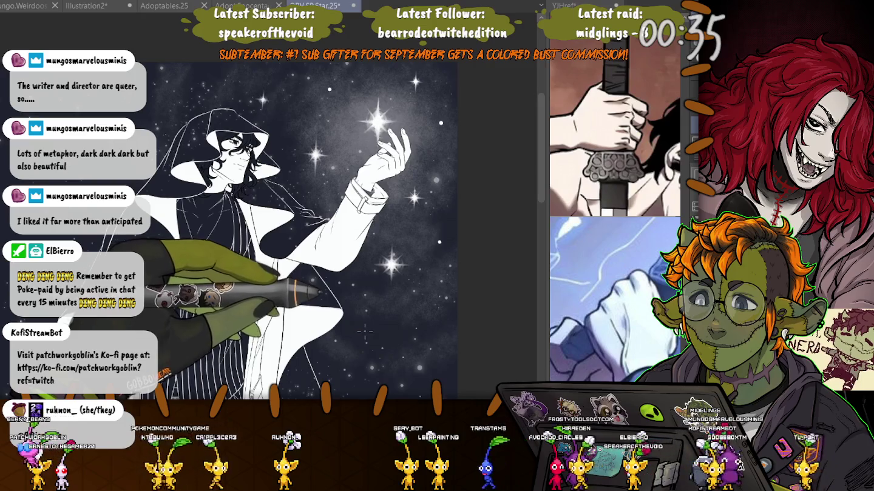
{"action": "scroll", "coordinate": [399, 209], "scroll_direction": "up", "scroll_amount": 2}
{"action": "scroll", "coordinate": [399, 210], "scroll_direction": "up", "scroll_amount": 3}
{"action": "scroll", "coordinate": [399, 210], "scroll_direction": "up", "scroll_amount": 3}
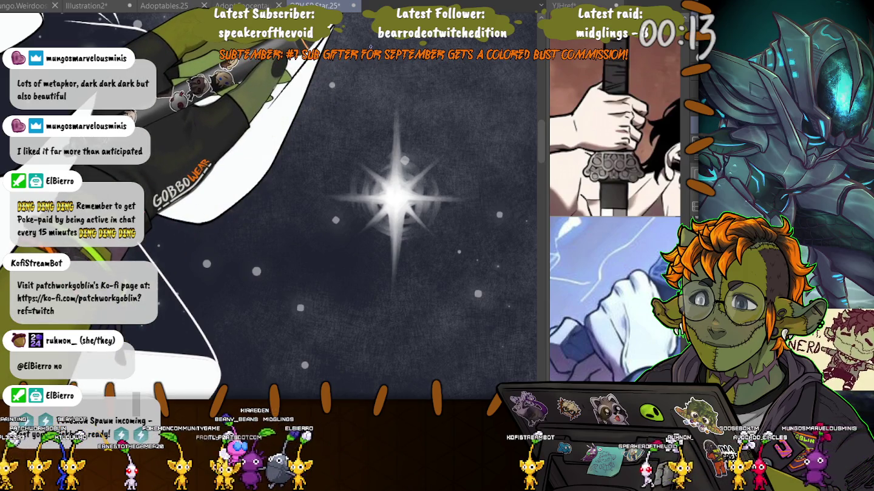
{"action": "scroll", "coordinate": [267, 207], "scroll_direction": "up", "scroll_amount": 1}
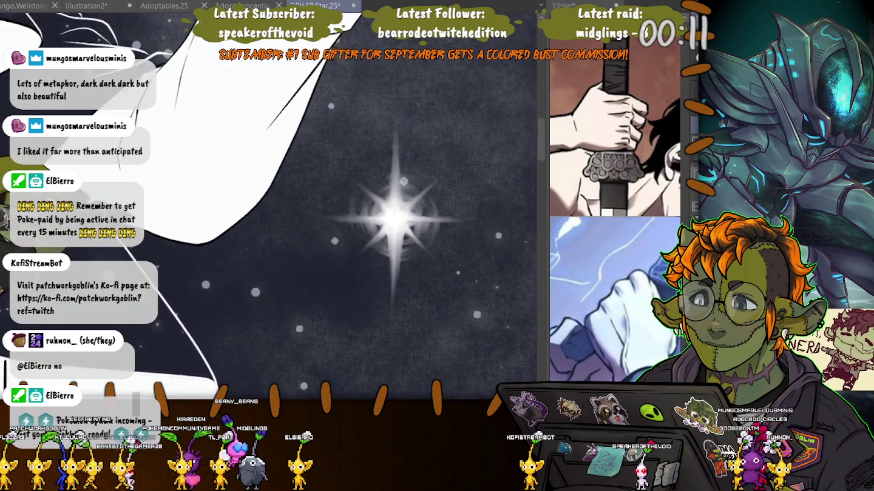
{"action": "scroll", "coordinate": [303, 200], "scroll_direction": "up", "scroll_amount": 2}
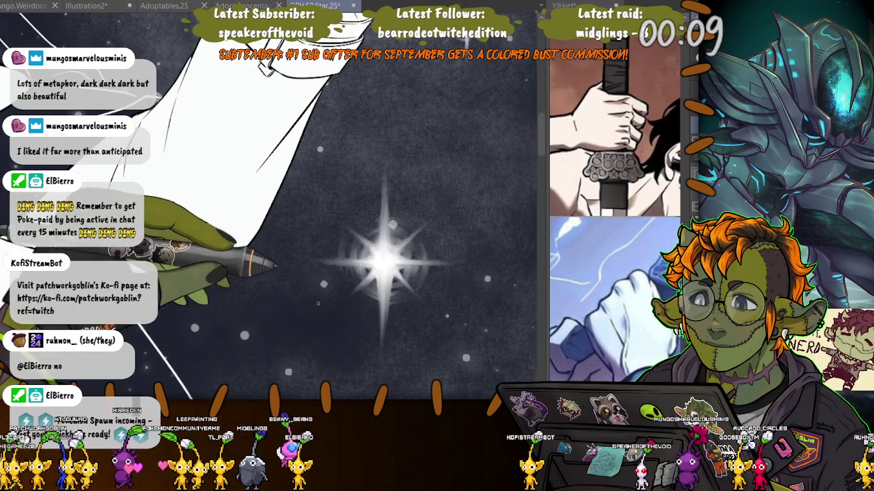
{"action": "scroll", "coordinate": [249, 250], "scroll_direction": "down", "scroll_amount": 2}
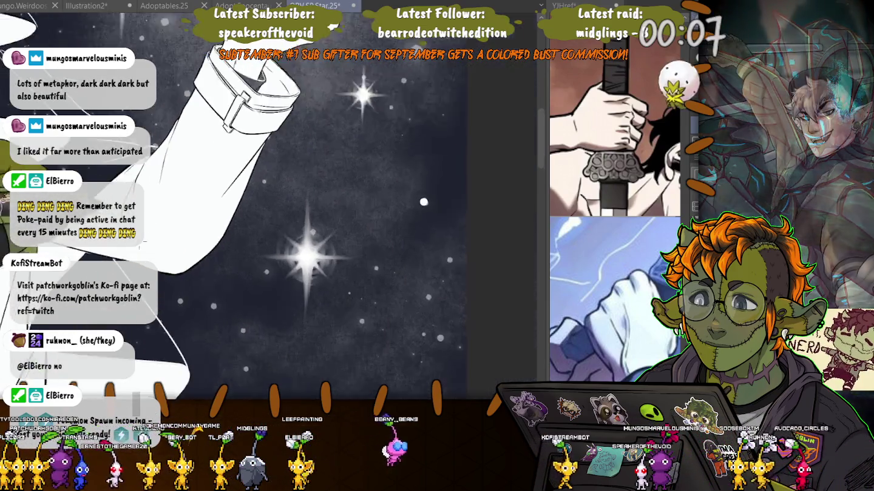
{"action": "scroll", "coordinate": [248, 250], "scroll_direction": "down", "scroll_amount": 2}
{"action": "scroll", "coordinate": [254, 254], "scroll_direction": "down", "scroll_amount": 2}
{"action": "scroll", "coordinate": [347, 278], "scroll_direction": "up", "scroll_amount": 2}
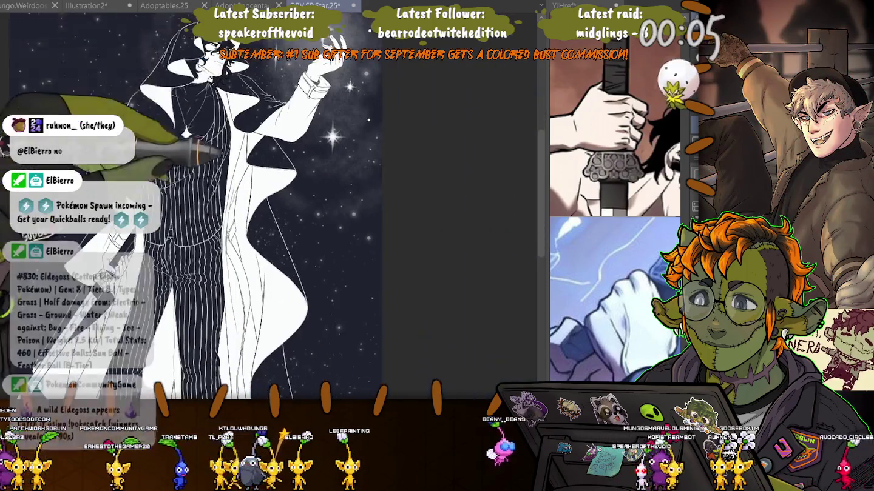
{"action": "scroll", "coordinate": [346, 278], "scroll_direction": "up", "scroll_amount": 1}
{"action": "scroll", "coordinate": [347, 278], "scroll_direction": "up", "scroll_amount": 1}
{"action": "scroll", "coordinate": [347, 278], "scroll_direction": "up", "scroll_amount": 1}
{"action": "scroll", "coordinate": [328, 286], "scroll_direction": "up", "scroll_amount": 1}
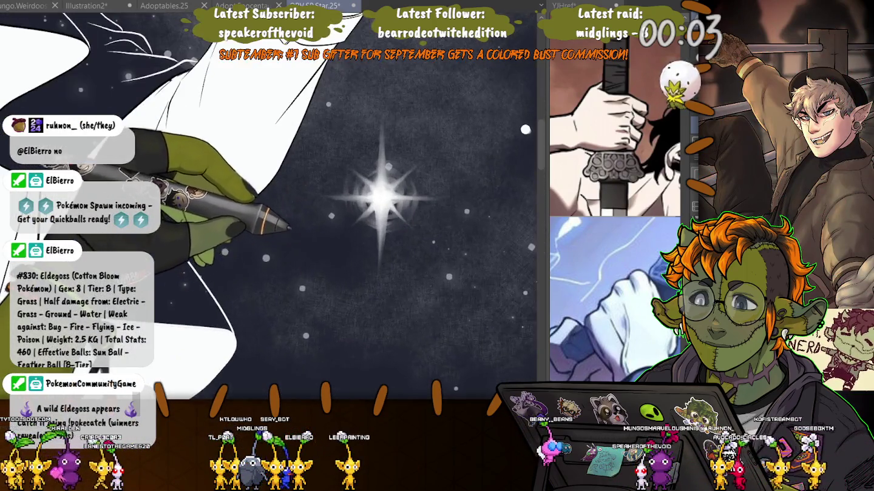
{"action": "scroll", "coordinate": [291, 303], "scroll_direction": "up", "scroll_amount": 1}
{"action": "left_click_drag", "start_coordinate": [383, 255], "coordinate": [301, 325]}
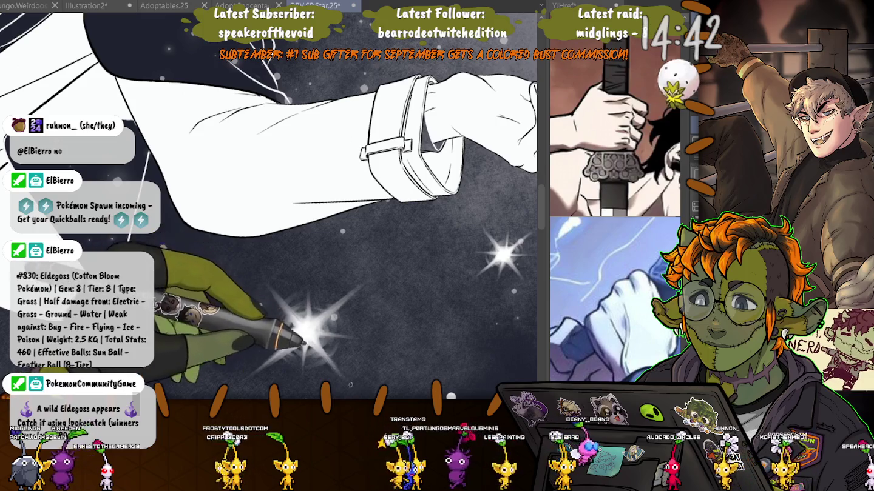
Reset the canvas rotation and zoom out to see the whole illustration
{"action": "key", "text": "minus"}
{"action": "key", "text": "minus"}
{"action": "key", "text": "minus"}
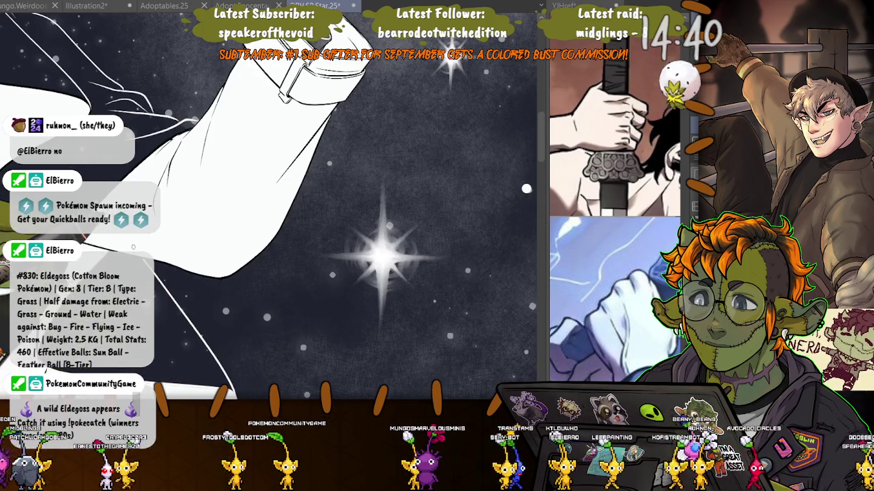
{"action": "key", "text": "ctrl+0"}
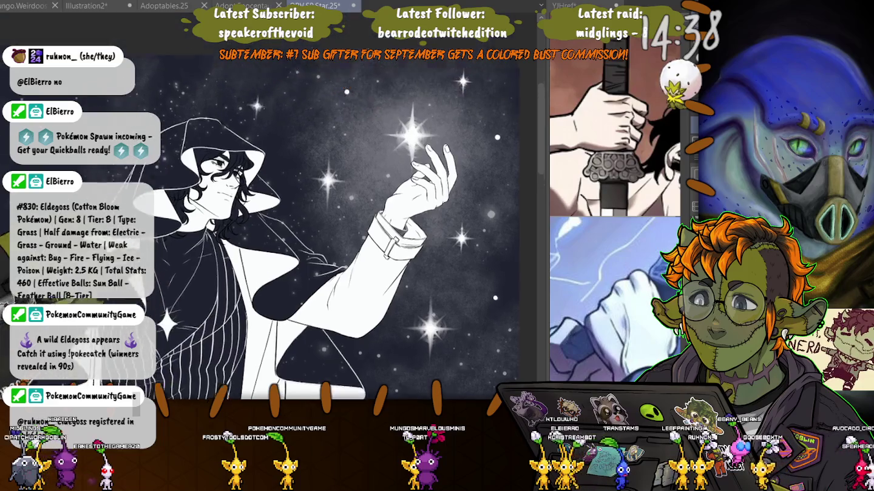
{"action": "key", "text": "ctrl+minus"}
{"action": "key", "text": "ctrl+minus"}
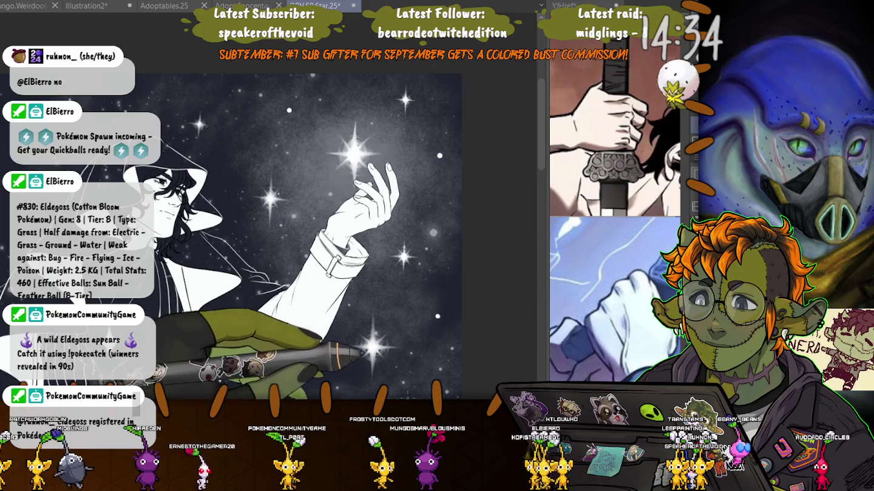
{"action": "scroll", "coordinate": [394, 305], "scroll_direction": "up", "scroll_amount": 3}
{"action": "scroll", "coordinate": [412, 270], "scroll_direction": "up", "scroll_amount": 3}
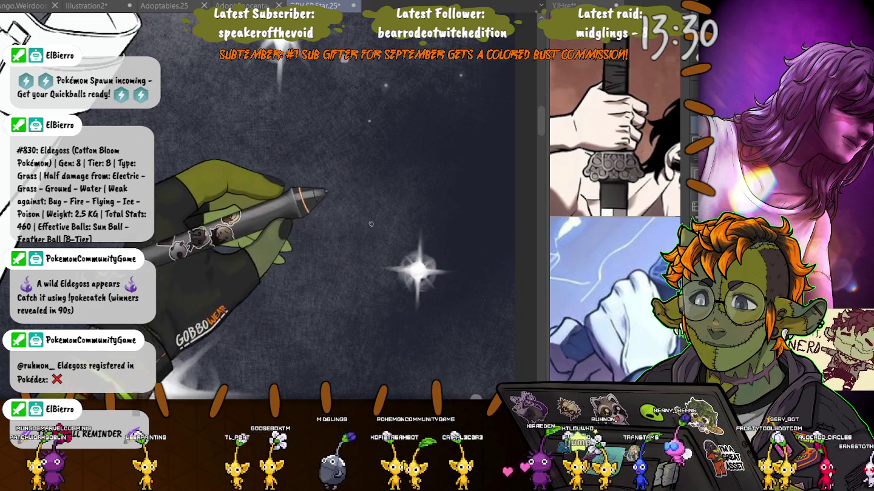
Frame a small white dot near the reaching hand and its neighbouring sparkles
{"action": "key", "text": "ctrl+minus"}
{"action": "key", "text": "ctrl+minus"}
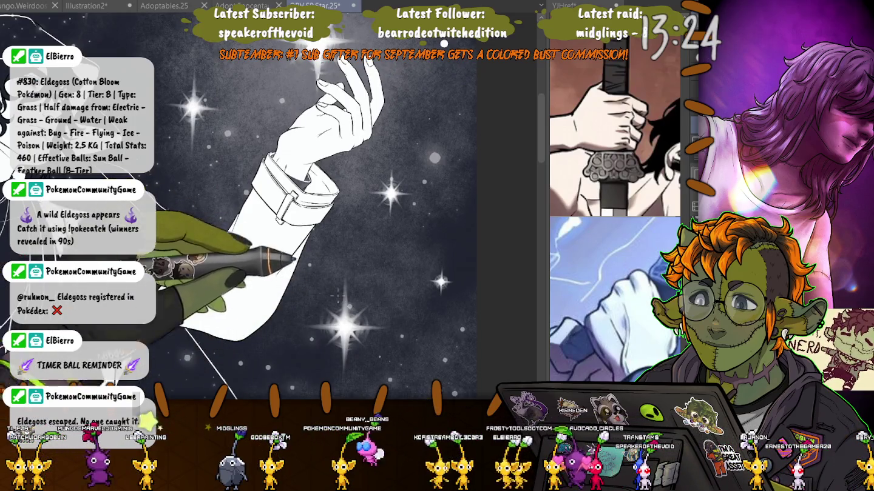
{"action": "scroll", "coordinate": [439, 276], "scroll_direction": "up", "scroll_amount": 5}
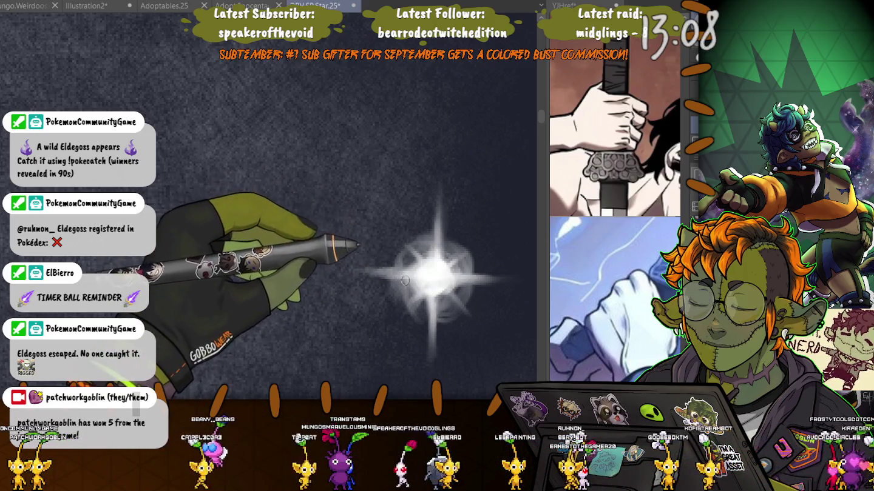
{"action": "scroll", "coordinate": [398, 245], "scroll_direction": "down", "scroll_amount": 3}
{"action": "left_click_drag", "start_coordinate": [398, 245], "coordinate": [263, 167]}
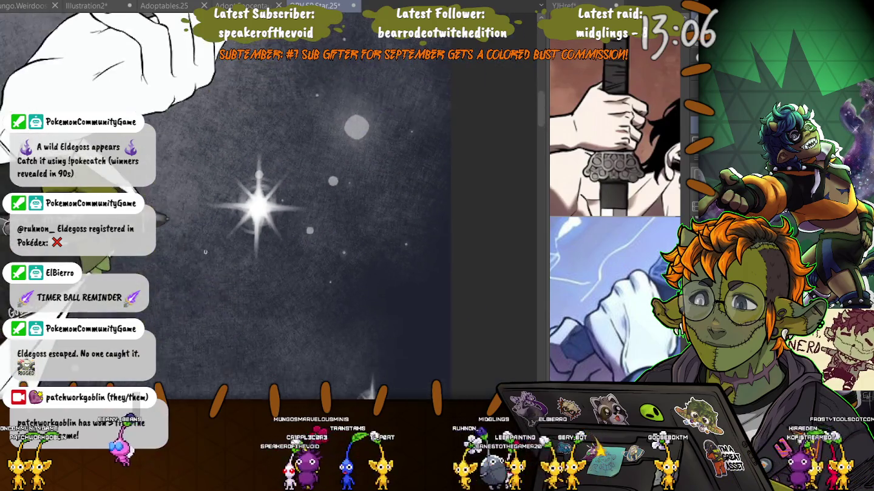
{"action": "scroll", "coordinate": [240, 317], "scroll_direction": "down", "scroll_amount": 3}
{"action": "left_click_drag", "start_coordinate": [240, 317], "coordinate": [386, 44]}
{"action": "scroll", "coordinate": [386, 44], "scroll_direction": "up", "scroll_amount": 2}
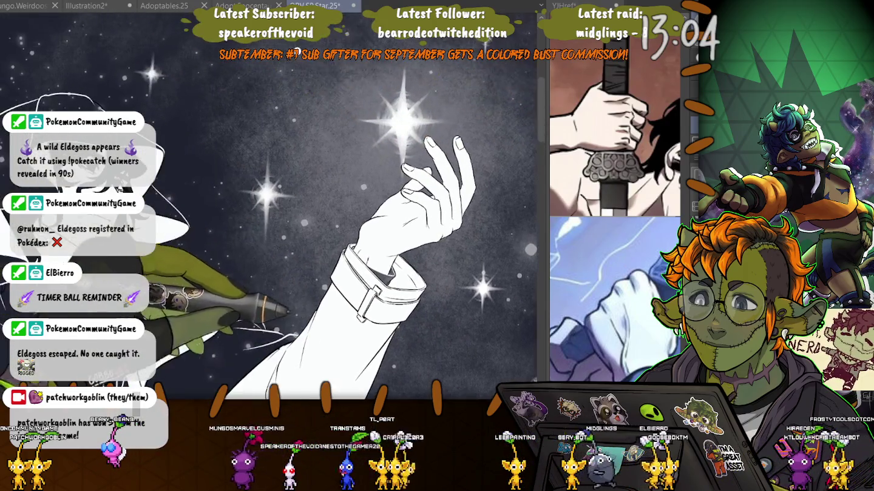
{"action": "scroll", "coordinate": [386, 43], "scroll_direction": "down", "scroll_amount": 2}
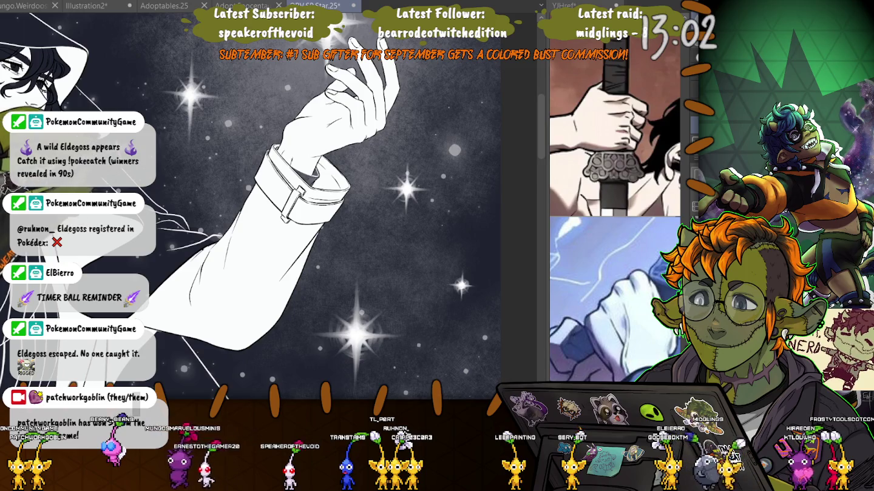
{"action": "scroll", "coordinate": [274, 231], "scroll_direction": "up", "scroll_amount": 5}
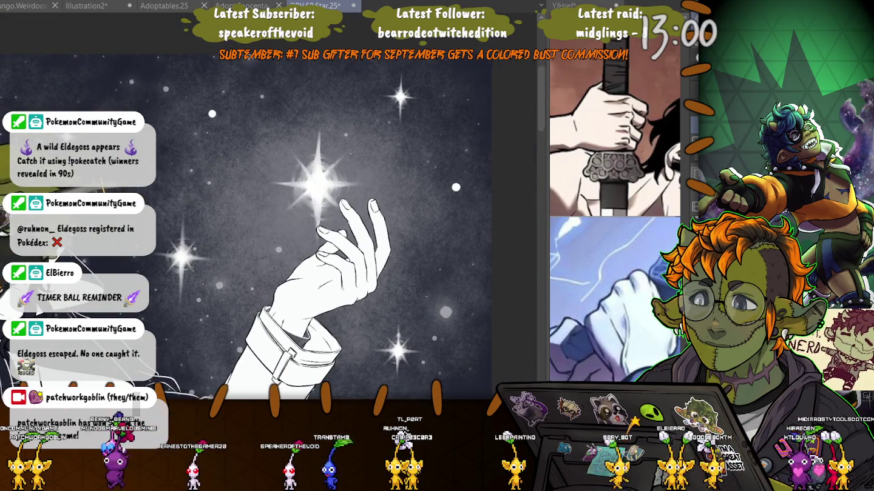
{"action": "scroll", "coordinate": [317, 182], "scroll_direction": "up", "scroll_amount": 3}
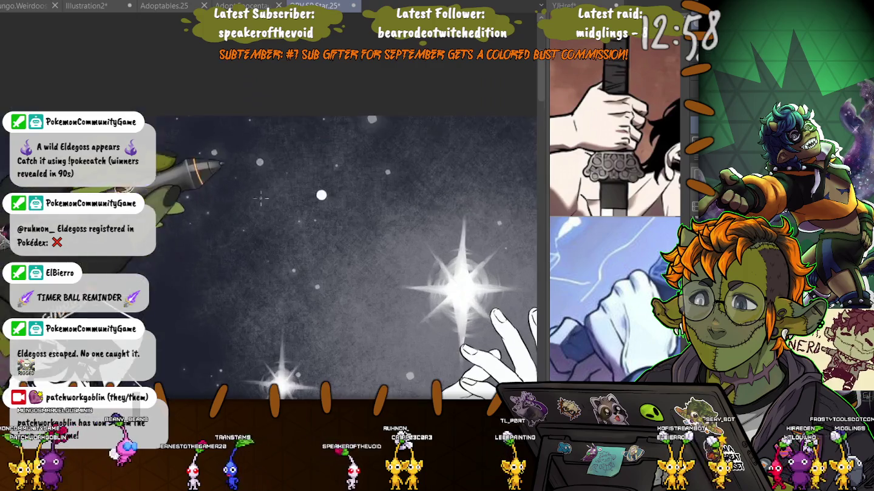
{"action": "scroll", "coordinate": [317, 182], "scroll_direction": "up", "scroll_amount": 2}
{"action": "scroll", "coordinate": [316, 181], "scroll_direction": "up", "scroll_amount": 2}
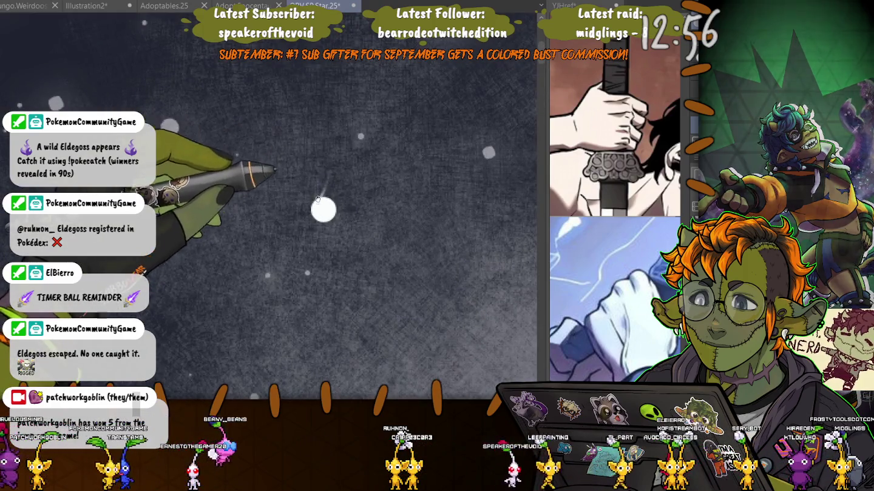
Draw thin white rays up, down and right from the dot, redoing the overlong upward ray
{"action": "left_click_drag", "start_coordinate": [322, 195], "coordinate": [328, 172]}
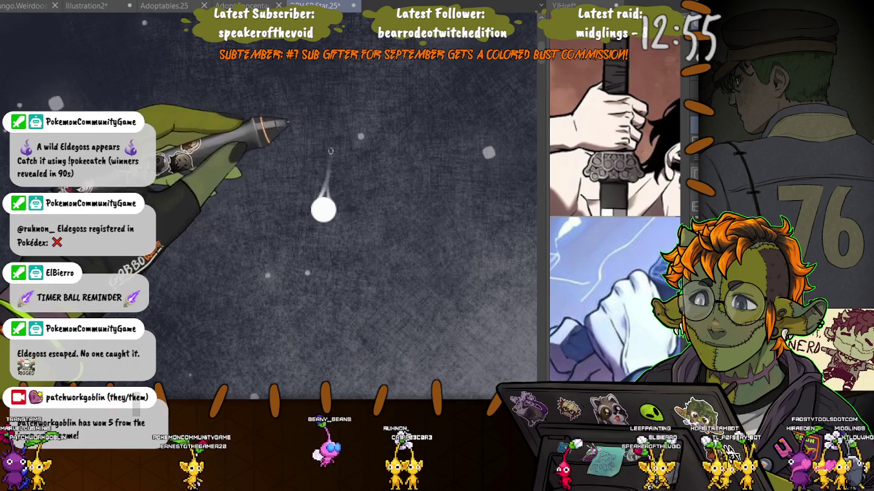
{"action": "key", "text": "ctrl+z"}
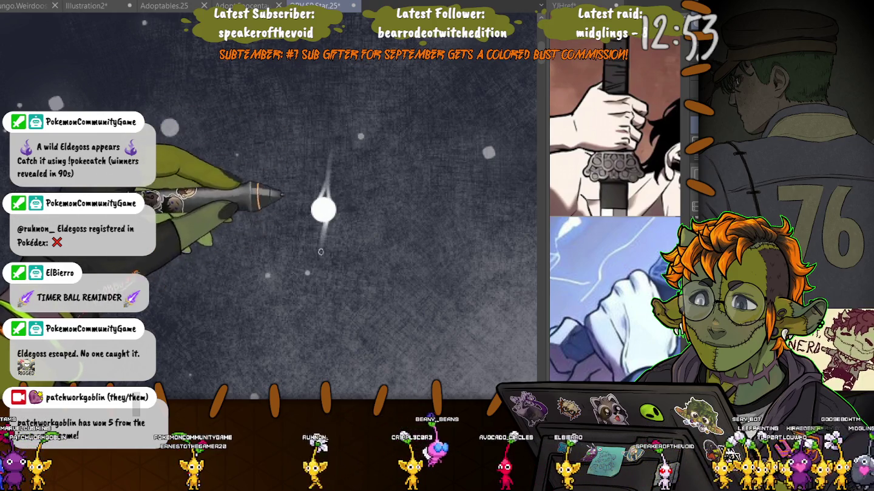
{"action": "left_click_drag", "start_coordinate": [314, 210], "coordinate": [316, 215]}
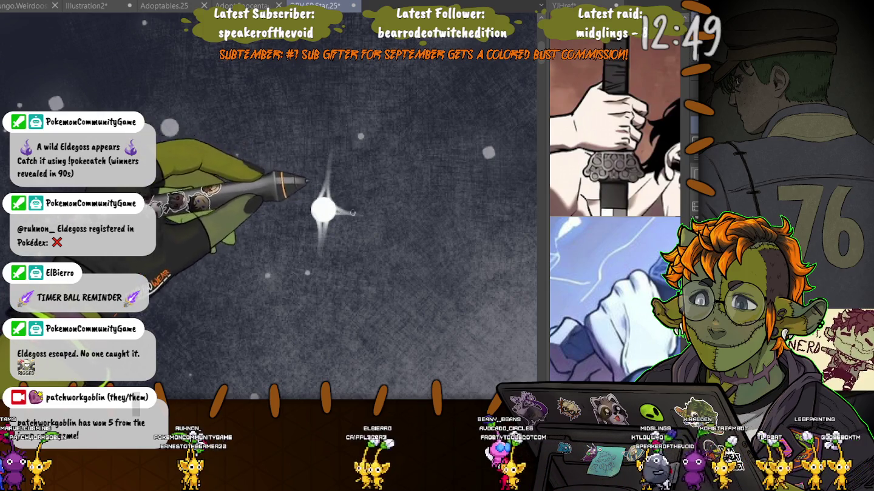
{"action": "left_click_drag", "start_coordinate": [351, 212], "coordinate": [363, 214]}
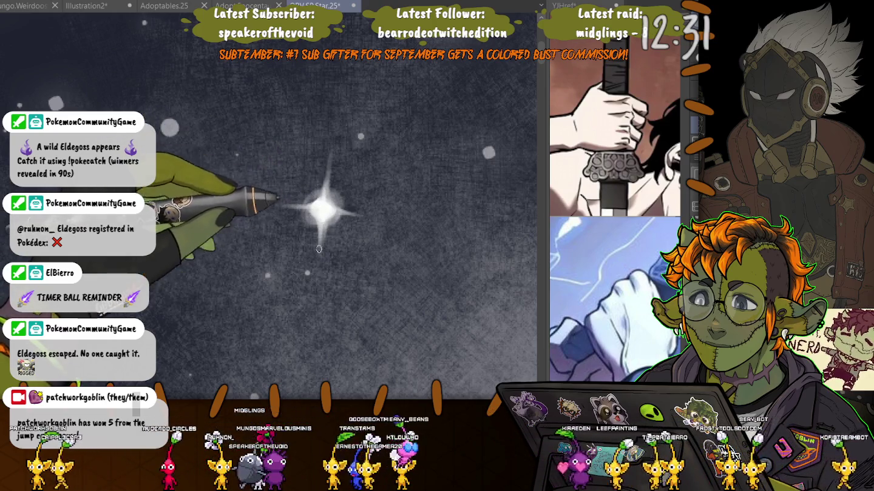
{"action": "left_click_drag", "start_coordinate": [324, 202], "coordinate": [321, 221]}
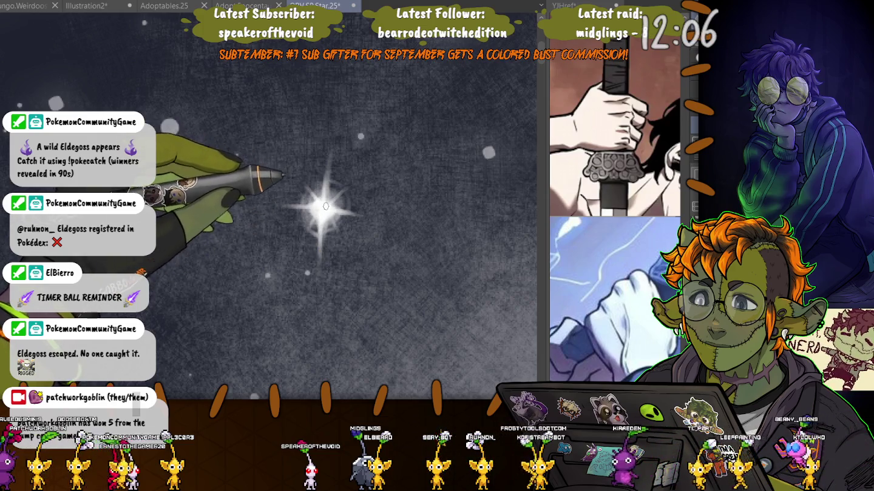
{"action": "scroll", "coordinate": [312, 223], "scroll_direction": "down", "scroll_amount": 2}
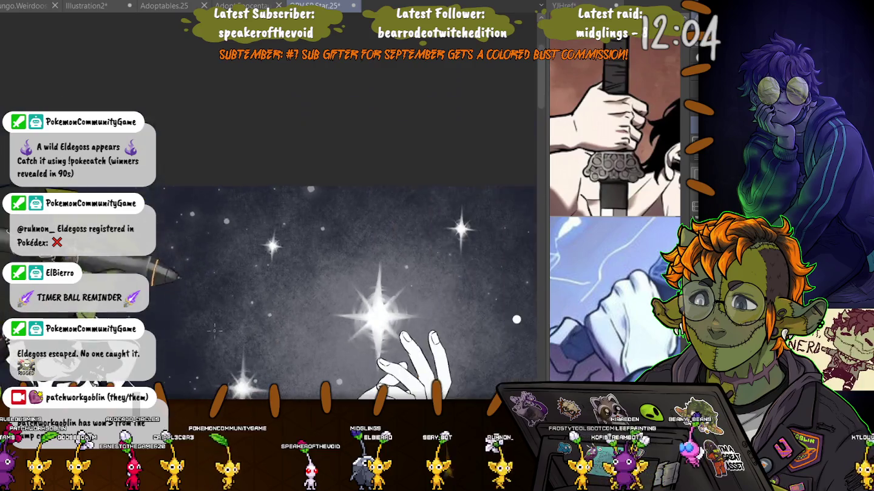
Check the composition zoomed out, then brush tapered white rays up and right from another dot
{"action": "scroll", "coordinate": [312, 223], "scroll_direction": "down", "scroll_amount": 2}
{"action": "scroll", "coordinate": [312, 223], "scroll_direction": "down", "scroll_amount": 2}
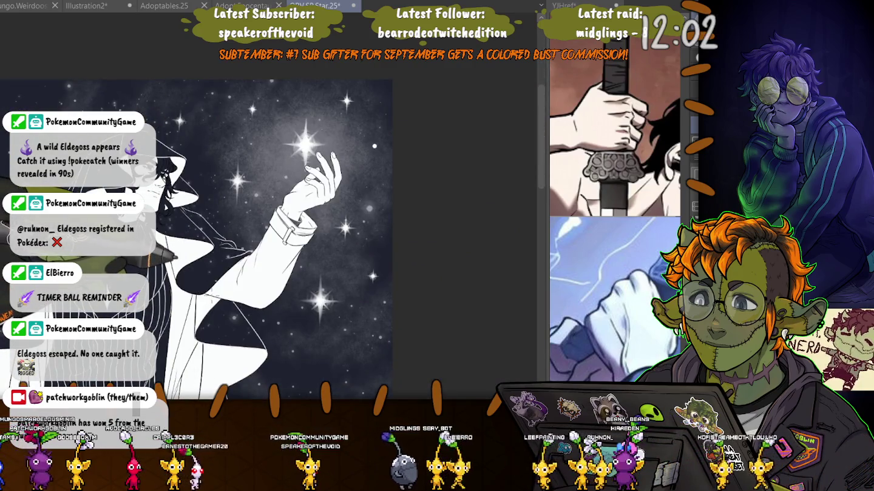
{"action": "scroll", "coordinate": [374, 170], "scroll_direction": "up", "scroll_amount": 2}
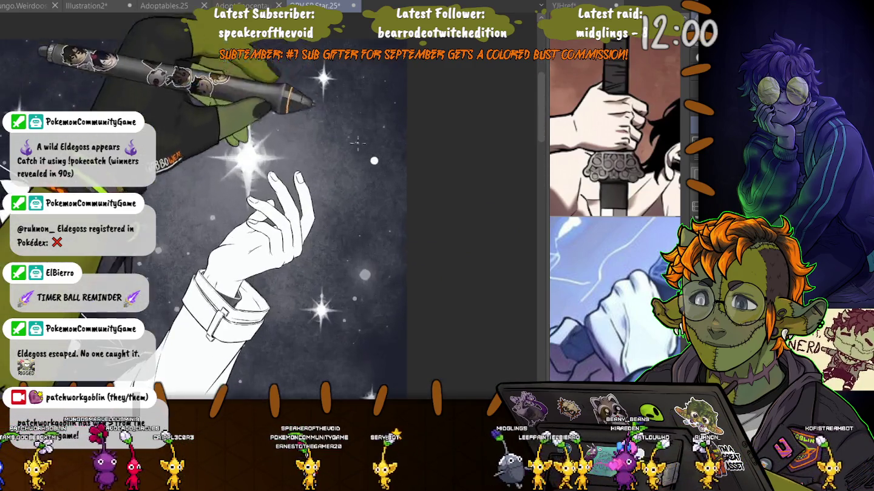
{"action": "scroll", "coordinate": [374, 170], "scroll_direction": "up", "scroll_amount": 2}
{"action": "scroll", "coordinate": [374, 171], "scroll_direction": "up", "scroll_amount": 2}
{"action": "scroll", "coordinate": [371, 164], "scroll_direction": "up", "scroll_amount": 2}
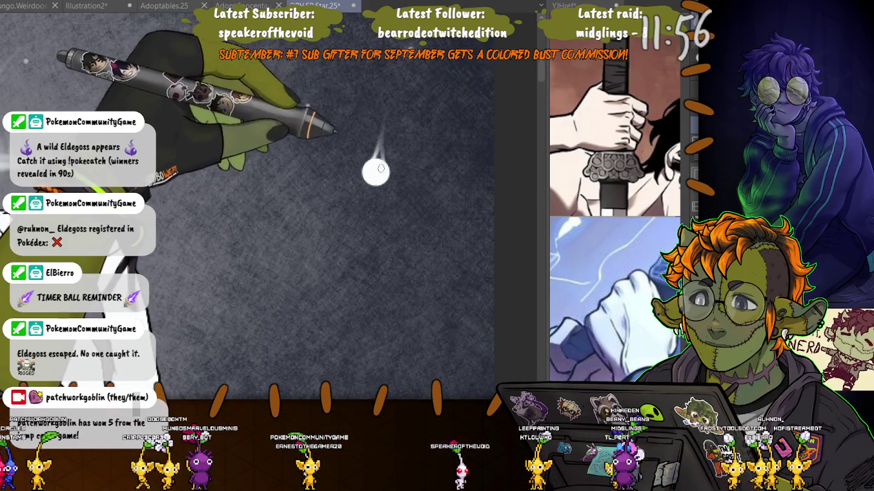
{"action": "left_click_drag", "start_coordinate": [377, 161], "coordinate": [384, 108]}
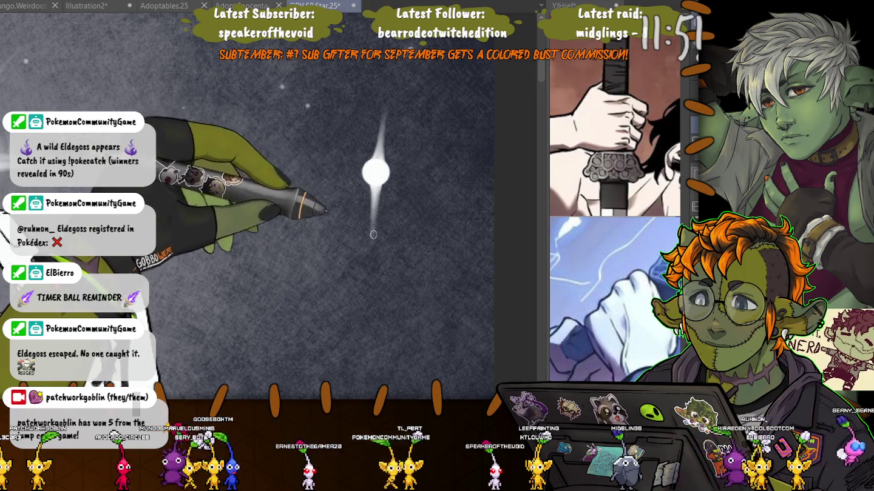
{"action": "mouse_move", "coordinate": [378, 174]}
{"action": "left_mouse_down"}
{"action": "mouse_move", "coordinate": [427, 178]}
{"action": "mouse_move", "coordinate": [323, 167]}
{"action": "left_mouse_up"}
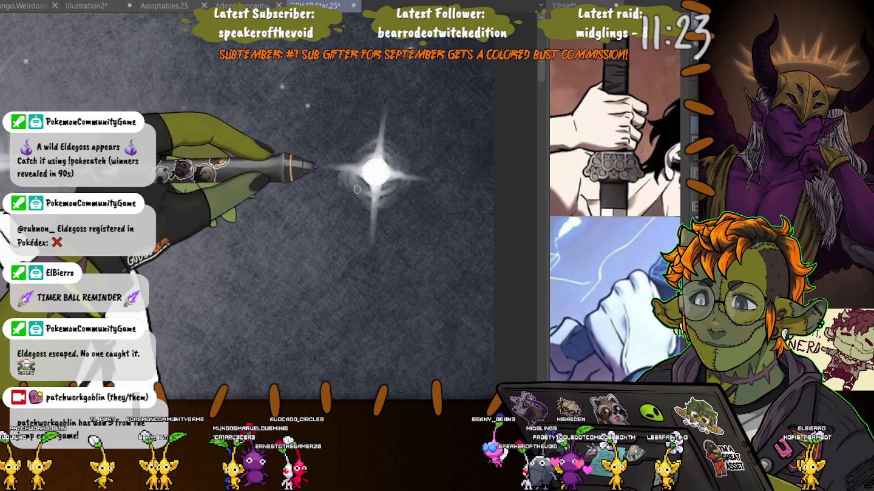
{"action": "scroll", "coordinate": [357, 190], "scroll_direction": "down", "scroll_amount": 5}
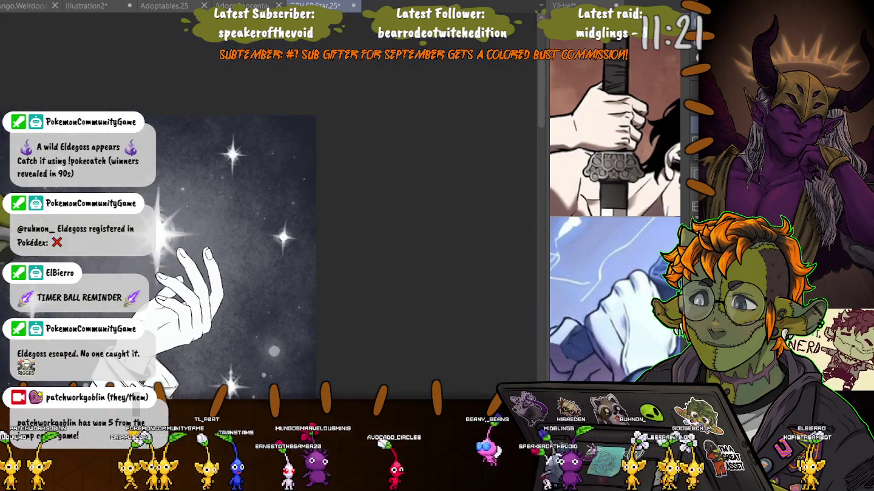
{"action": "scroll", "coordinate": [367, 189], "scroll_direction": "up", "scroll_amount": 3}
{"action": "scroll", "coordinate": [367, 190], "scroll_direction": "up", "scroll_amount": 2}
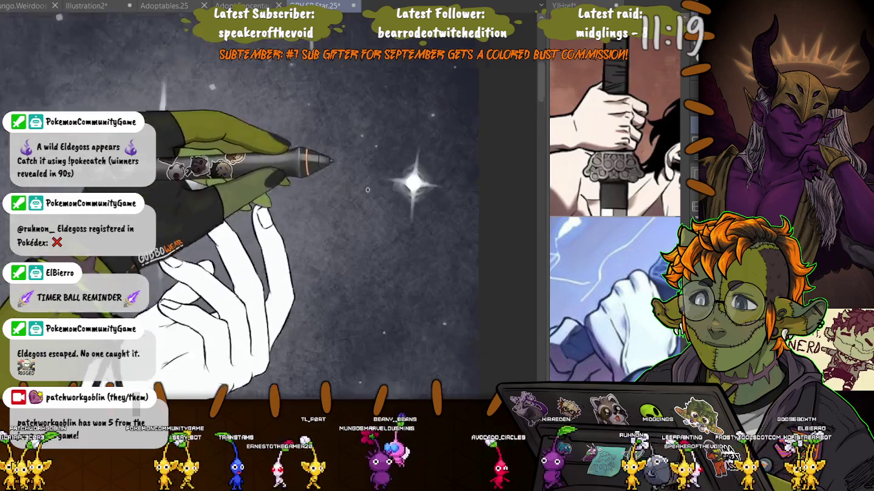
{"action": "scroll", "coordinate": [368, 189], "scroll_direction": "up", "scroll_amount": 2}
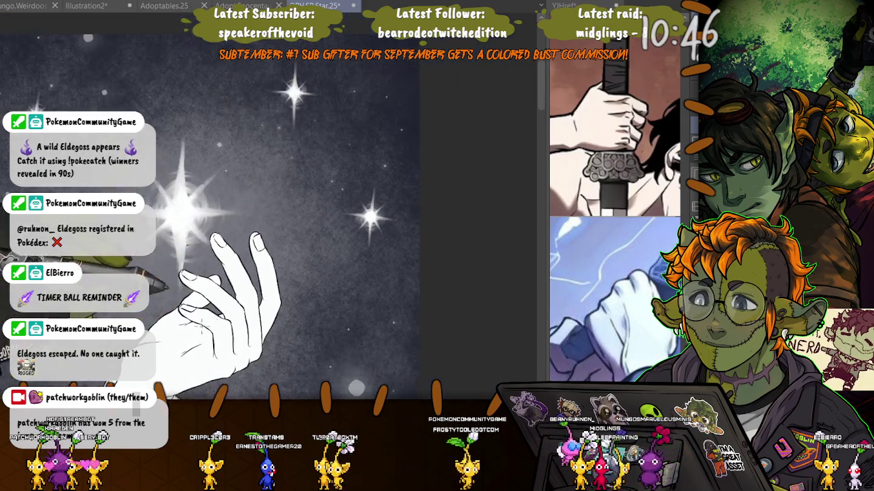
{"action": "scroll", "coordinate": [195, 244], "scroll_direction": "down", "scroll_amount": 1}
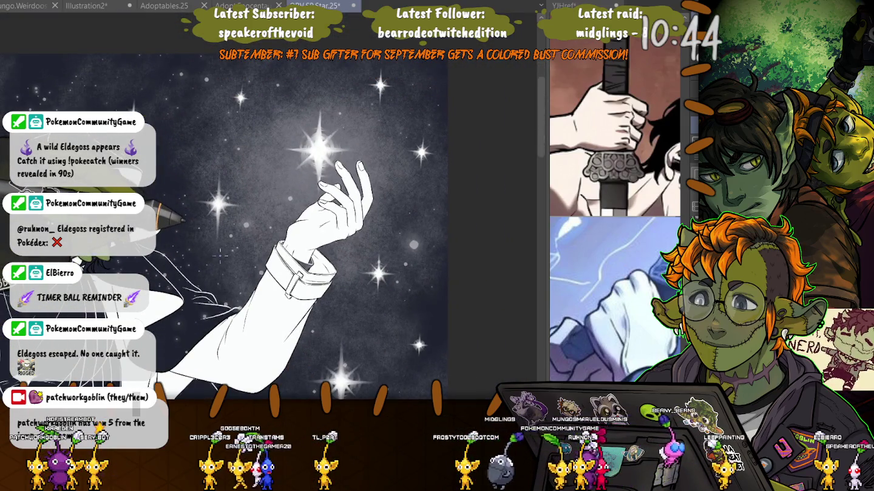
{"action": "scroll", "coordinate": [221, 257], "scroll_direction": "up", "scroll_amount": 2}
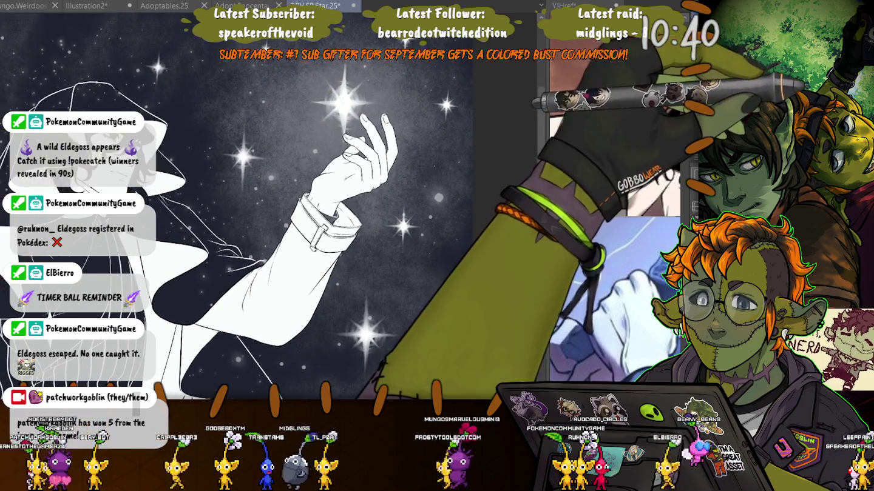
Lasso and free-transform the small stars above the hand and beside the hood
{"action": "mouse_move", "coordinate": [439, 81]}
{"action": "left_mouse_down"}
{"action": "mouse_move", "coordinate": [431, 125]}
{"action": "mouse_move", "coordinate": [432, 84]}
{"action": "left_mouse_up"}
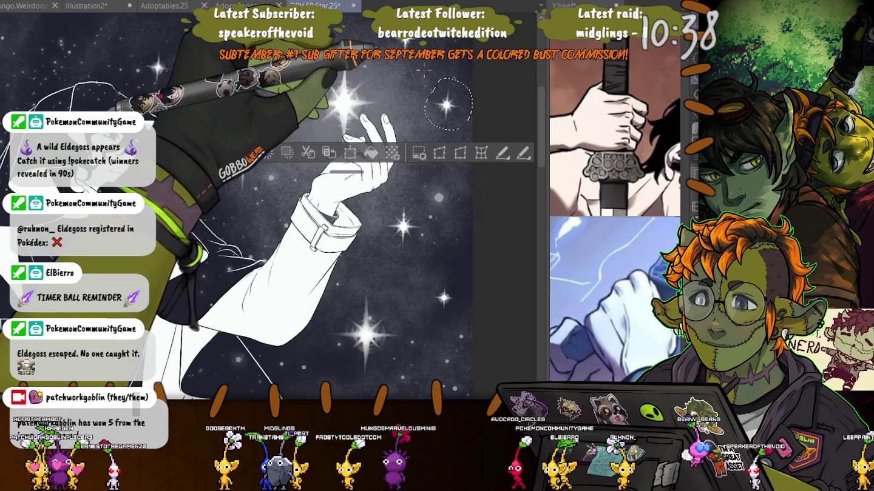
{"action": "key", "text": "ctrl+t"}
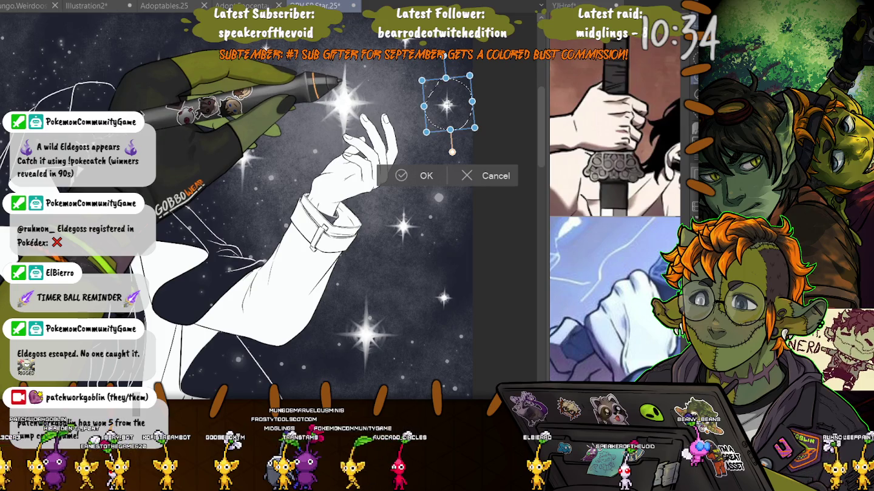
{"action": "key", "text": "Return"}
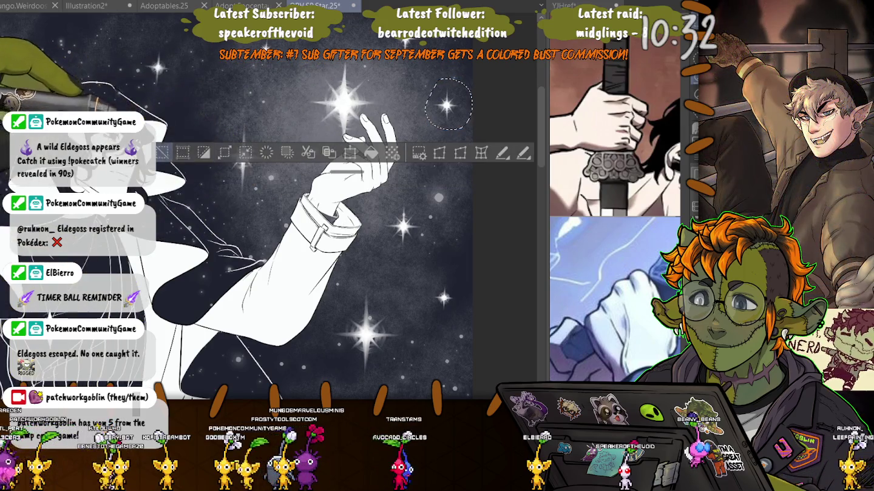
{"action": "left_click_drag", "start_coordinate": [204, 160], "coordinate": [222, 192]}
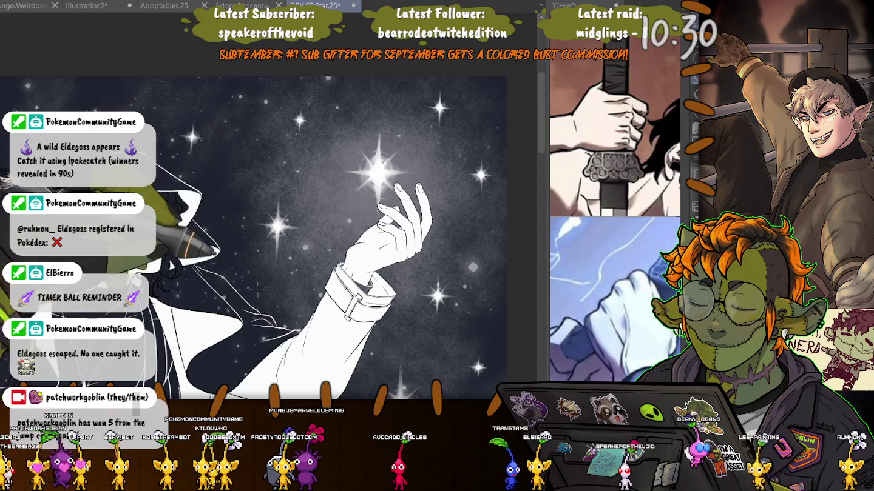
{"action": "left_click_drag", "start_coordinate": [190, 106], "coordinate": [186, 108]}
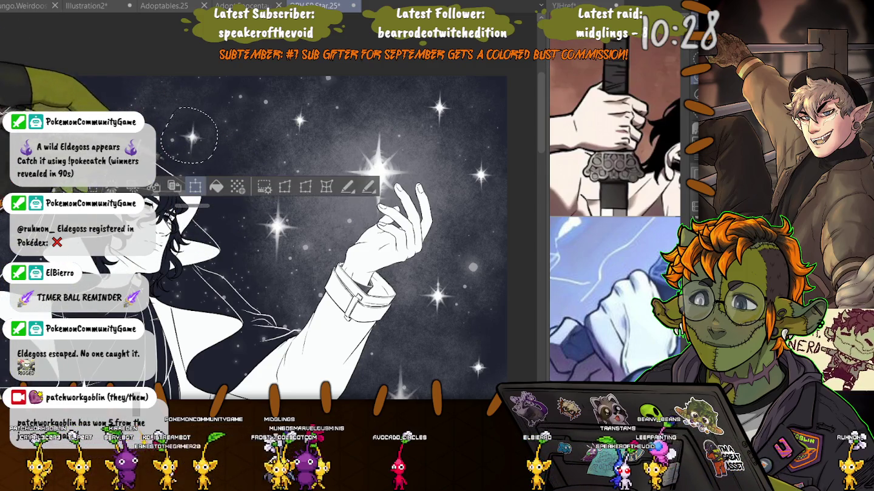
{"action": "key", "text": "ctrl+t"}
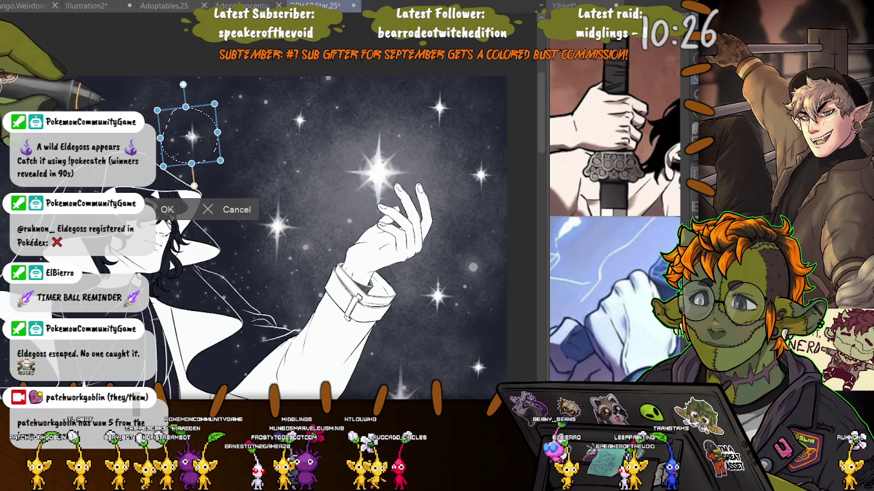
{"action": "key", "text": "Return"}
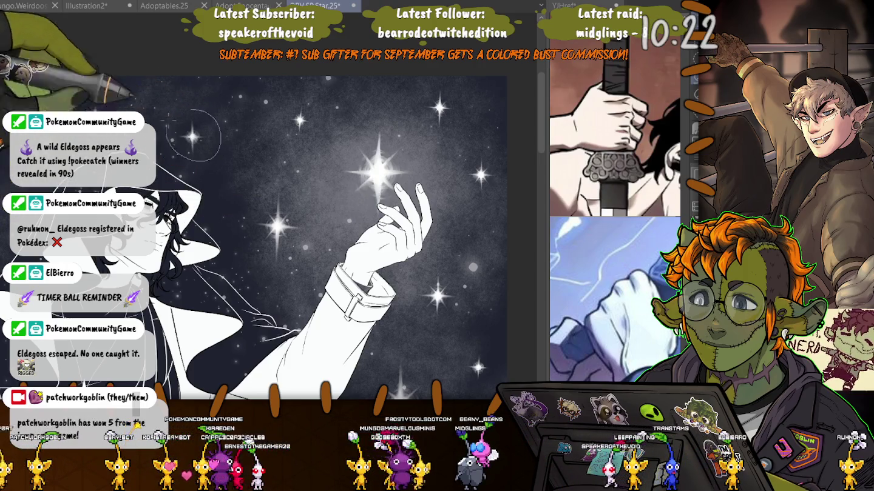
Transform two more small stars near the hood and in the sky, deselecting each
{"action": "left_click_drag", "start_coordinate": [163, 109], "coordinate": [166, 113]}
{"action": "key", "text": "ctrl+t"}
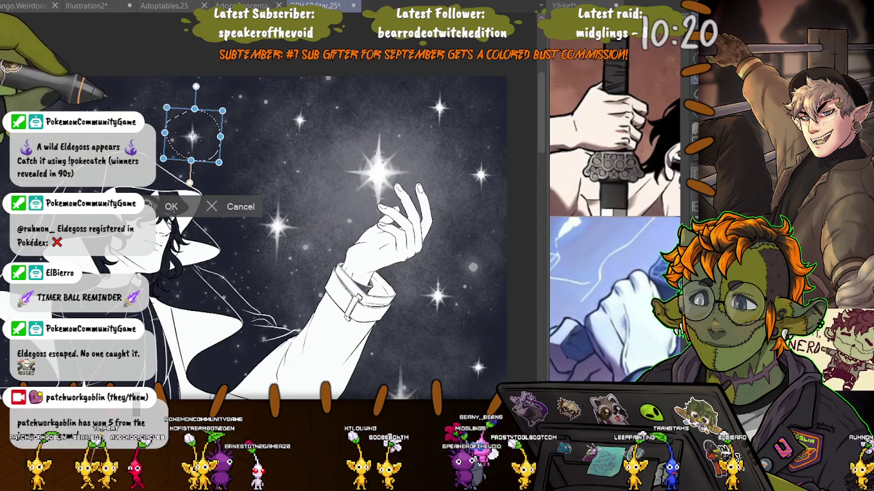
{"action": "key", "text": "Return"}
{"action": "key", "text": "ctrl+d"}
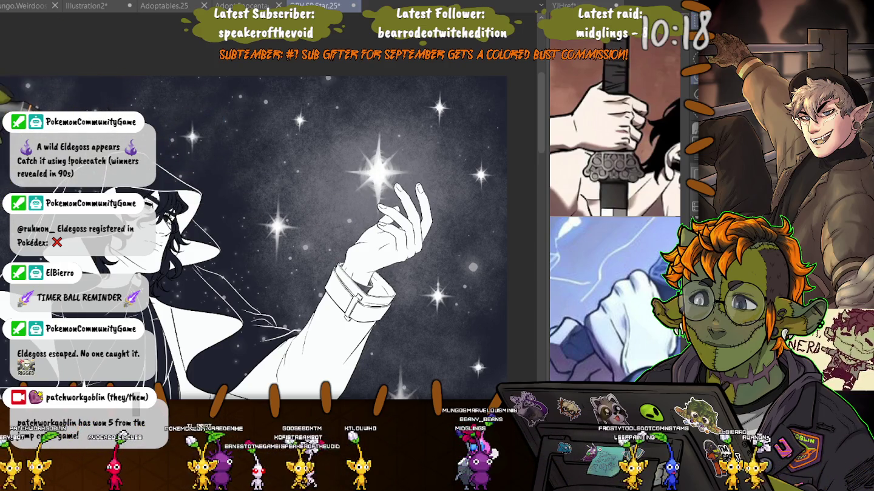
{"action": "left_click_drag", "start_coordinate": [257, 179], "coordinate": [261, 182]}
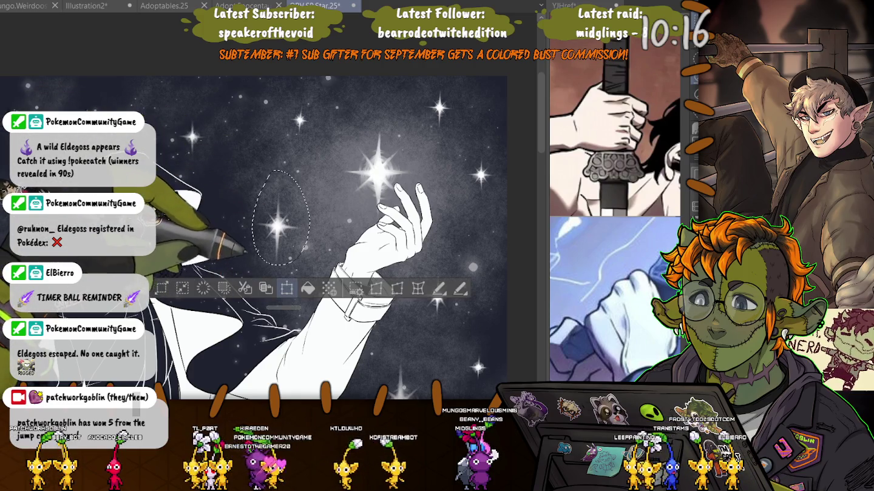
{"action": "key", "text": "ctrl+t"}
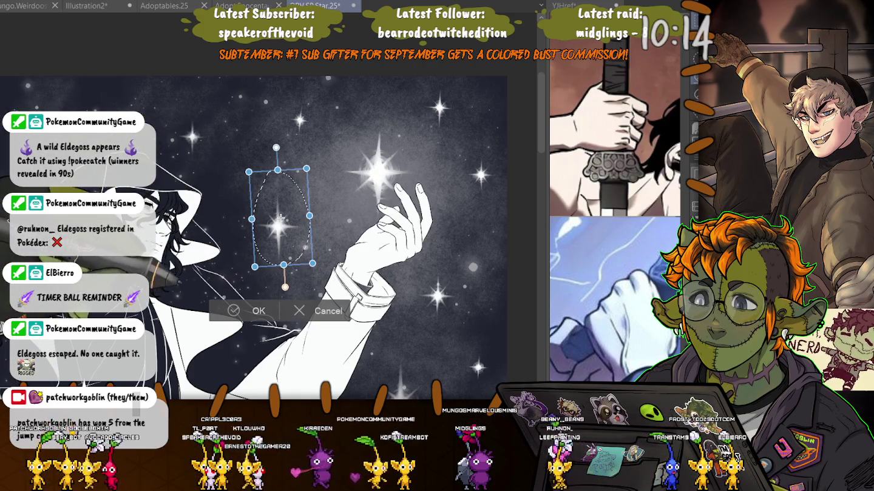
{"action": "key", "text": "Return"}
{"action": "key", "text": "ctrl+d"}
Transform the small star near the top, then lasso the large star below the hand
{"action": "left_click_drag", "start_coordinate": [293, 103], "coordinate": [292, 99]}
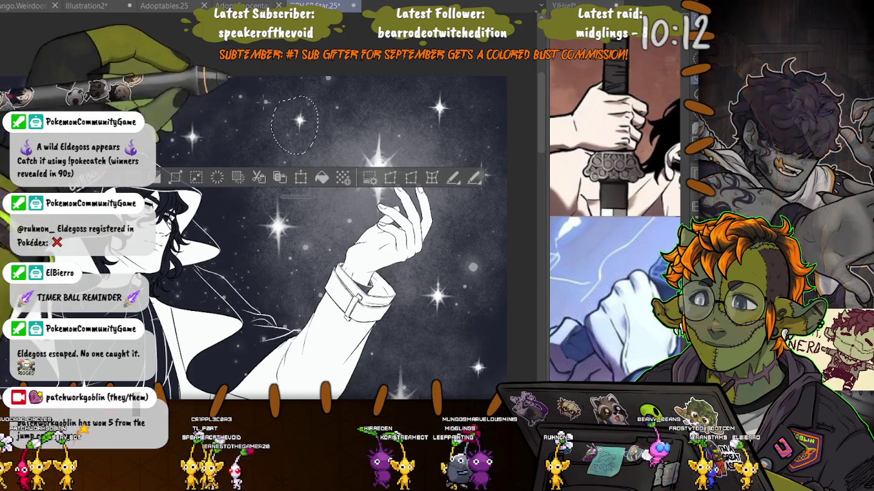
{"action": "key", "text": "ctrl+t"}
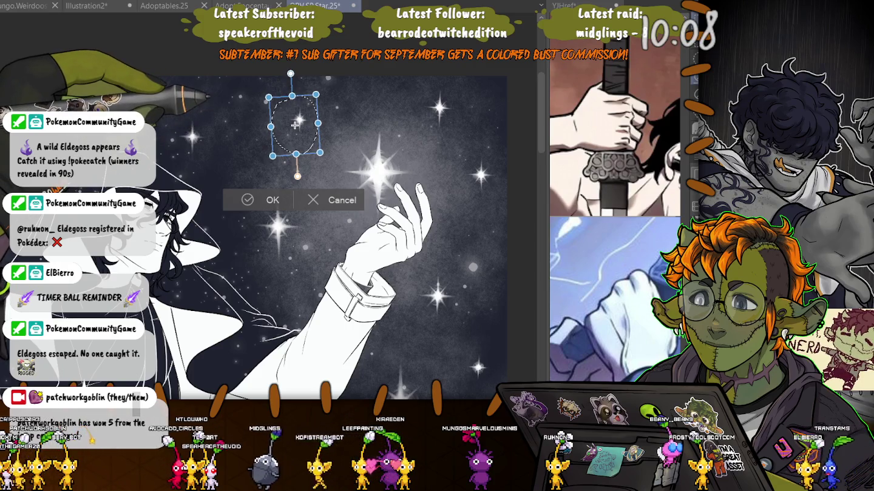
{"action": "key", "text": "Return"}
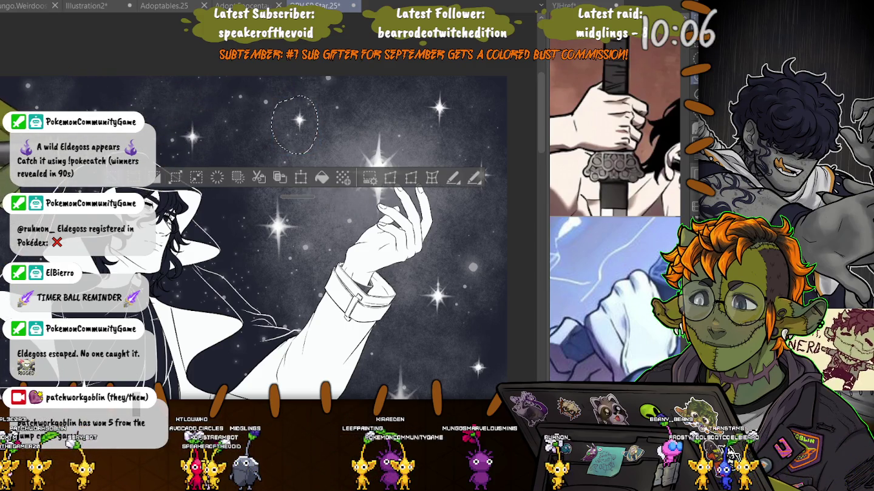
{"action": "left_click_drag", "start_coordinate": [395, 273], "coordinate": [352, 158]}
{"action": "mouse_move", "coordinate": [348, 212]}
{"action": "left_mouse_down"}
{"action": "mouse_move", "coordinate": [320, 264]}
{"action": "mouse_move", "coordinate": [340, 224]}
{"action": "left_mouse_up"}
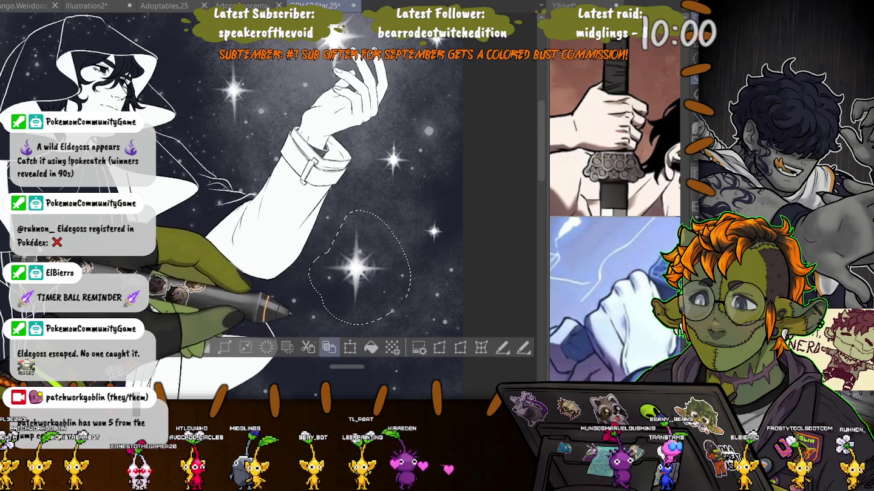
Commit the large star's transform and bring the hand back into view
{"action": "left_click", "coordinate": [349, 347]}
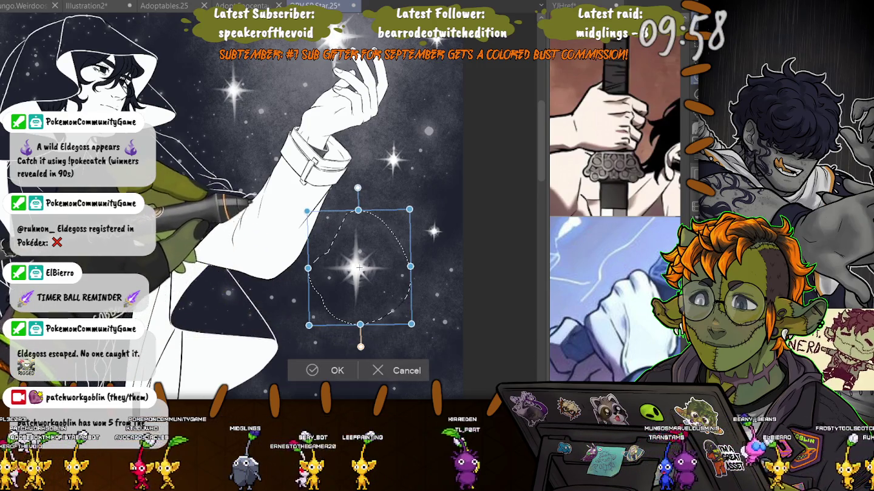
{"action": "key", "text": "Return"}
{"action": "left_click_drag", "start_coordinate": [357, 267], "coordinate": [347, 425]}
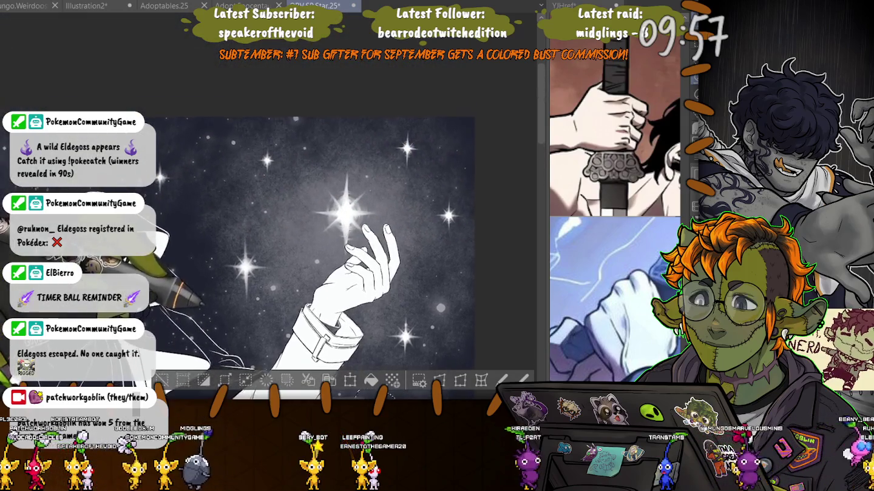
{"action": "left_click_drag", "start_coordinate": [364, 273], "coordinate": [377, 167]}
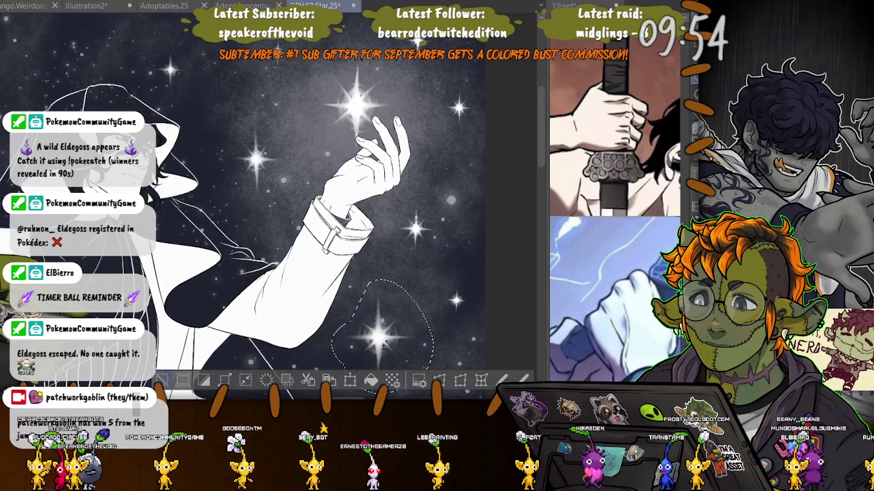
Move the star left of the hand slightly up and to the left
{"action": "left_click_drag", "start_coordinate": [241, 117], "coordinate": [221, 182]}
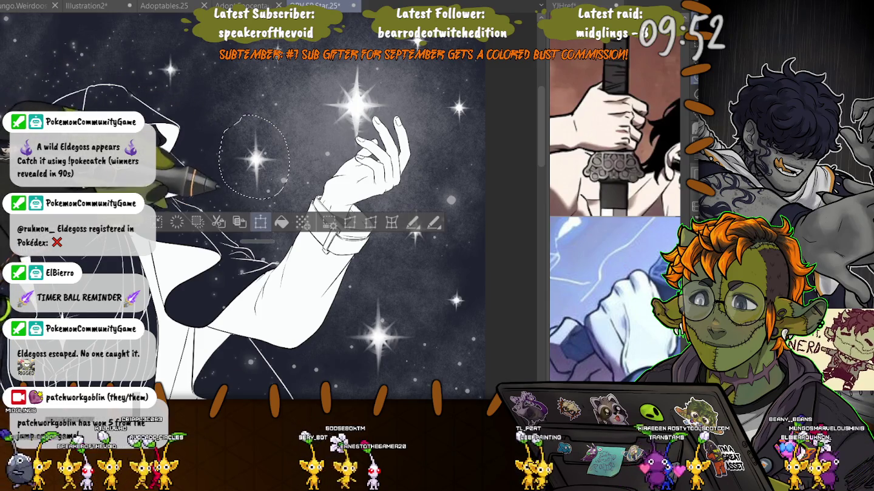
{"action": "left_click", "coordinate": [260, 222]}
{"action": "left_click_drag", "start_coordinate": [257, 162], "coordinate": [251, 155]}
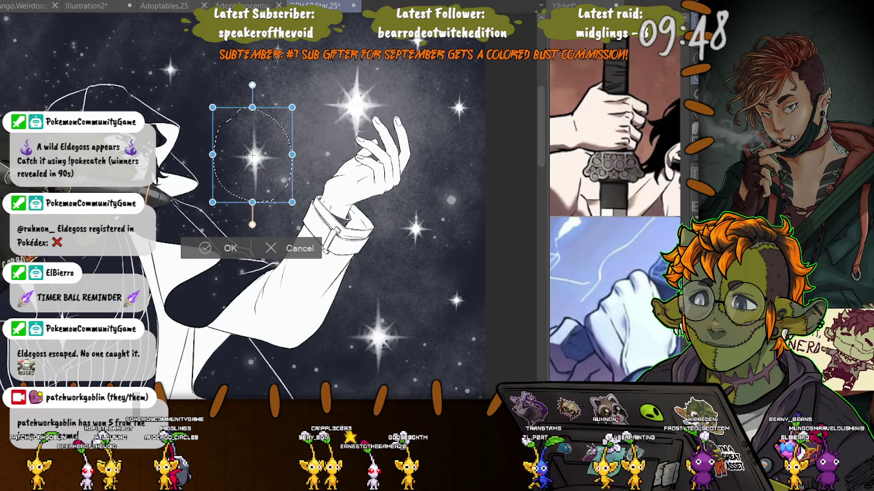
{"action": "key", "text": "Return"}
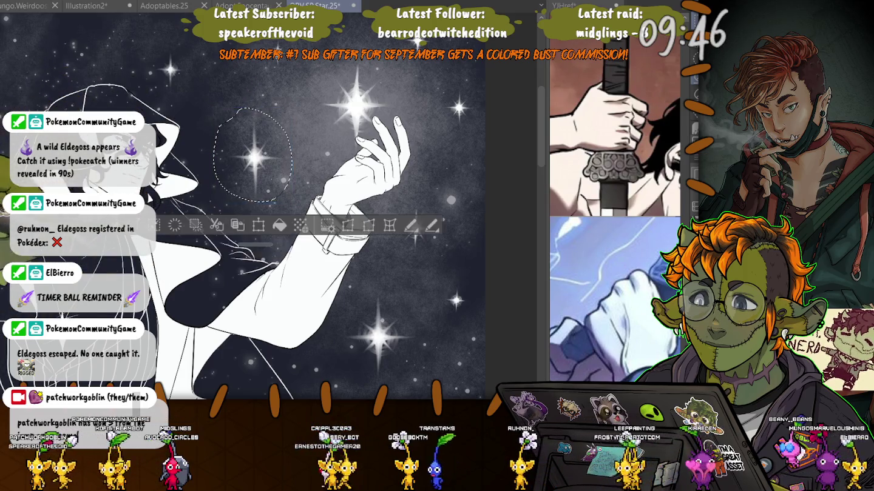
{"action": "key", "text": "ctrl+d"}
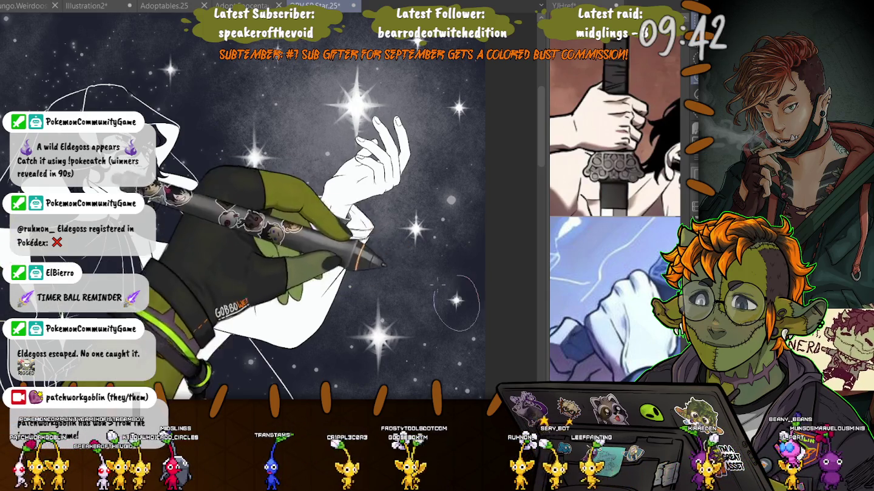
Transform the small star below the arm and deselect it
{"action": "left_click_drag", "start_coordinate": [456, 277], "coordinate": [452, 278]}
{"action": "key", "text": "ctrl+t"}
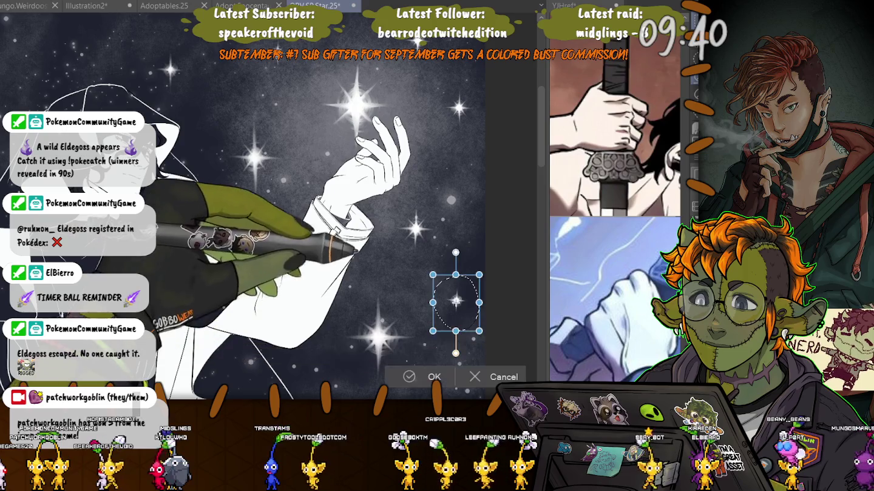
{"action": "key", "text": "Return"}
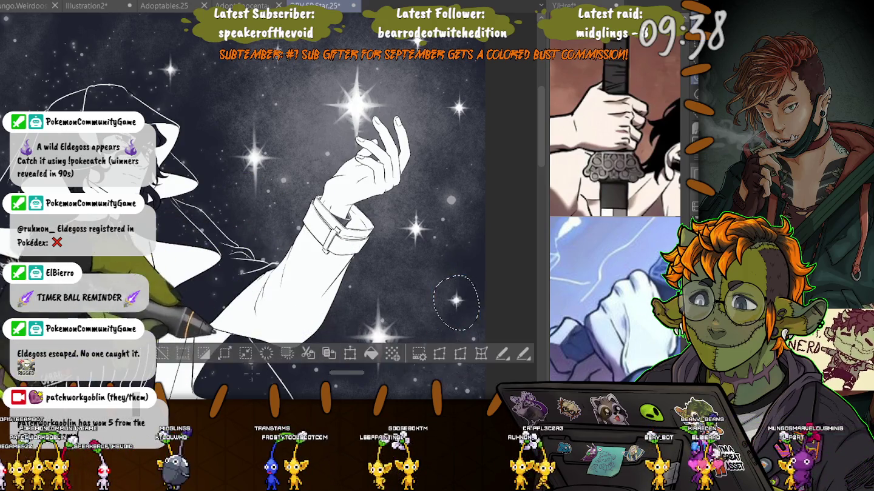
{"action": "key", "text": "ctrl+d"}
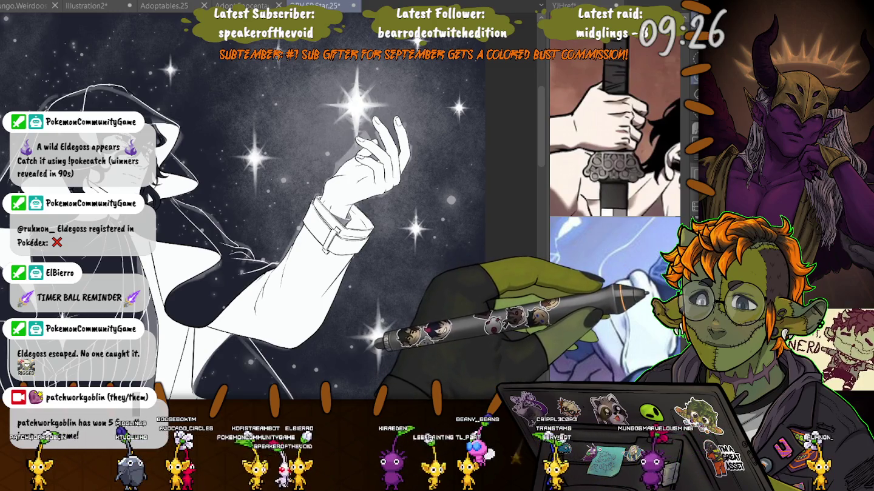
Move the star right of the hand up and to the left, then deselect
{"action": "mouse_move", "coordinate": [303, 182]}
{"action": "left_mouse_down"}
{"action": "mouse_move", "coordinate": [358, 291]}
{"action": "mouse_move", "coordinate": [310, 139]}
{"action": "left_mouse_up"}
{"action": "left_click_drag", "start_coordinate": [183, 223], "coordinate": [200, 182]}
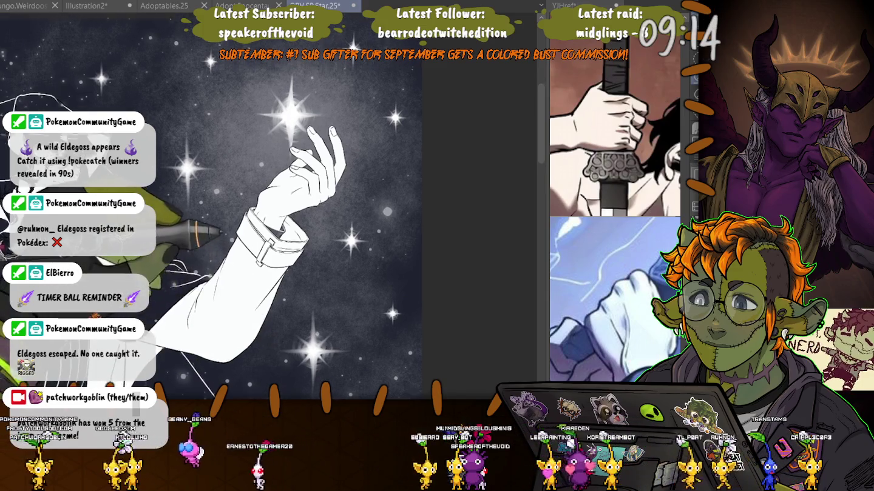
{"action": "scroll", "coordinate": [332, 333], "scroll_direction": "up", "scroll_amount": 2}
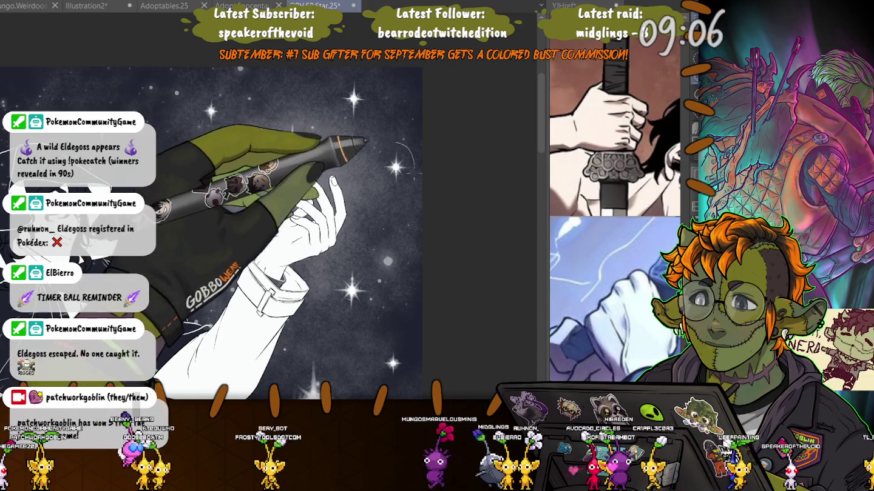
{"action": "left_click_drag", "start_coordinate": [384, 145], "coordinate": [373, 172]}
{"action": "key", "text": "ctrl+t"}
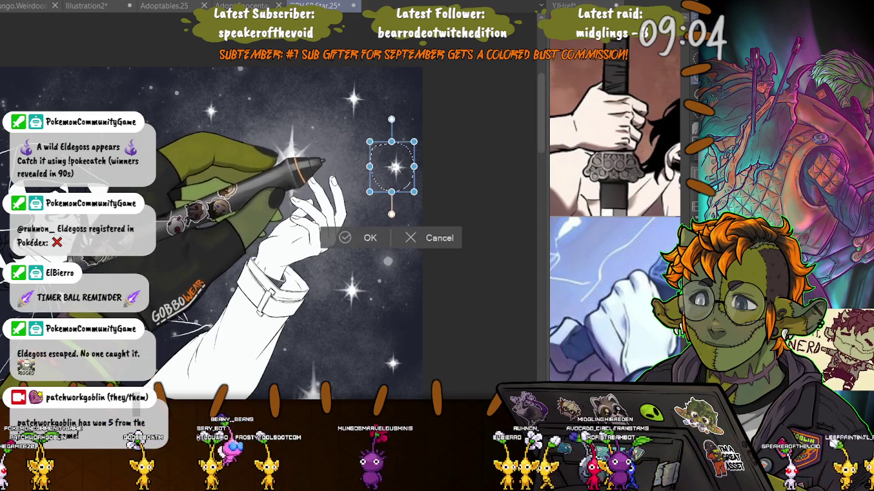
{"action": "key", "text": "Return"}
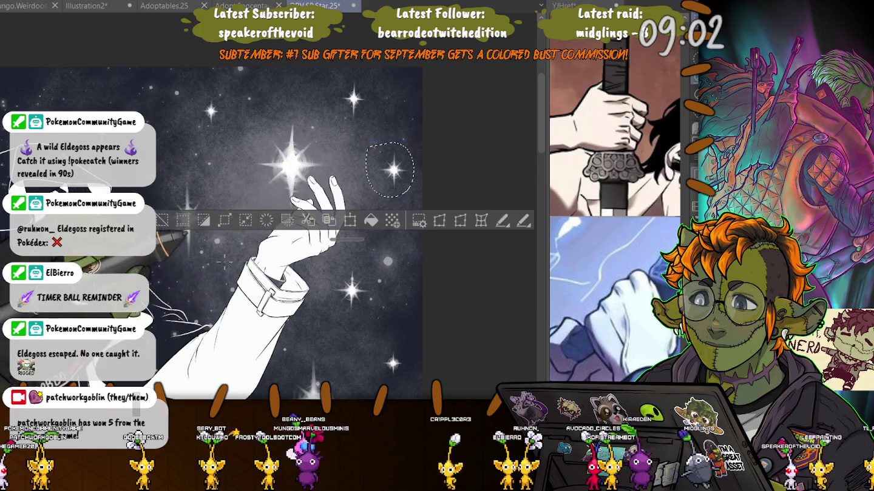
{"action": "left_click_drag", "start_coordinate": [392, 169], "coordinate": [353, 98]}
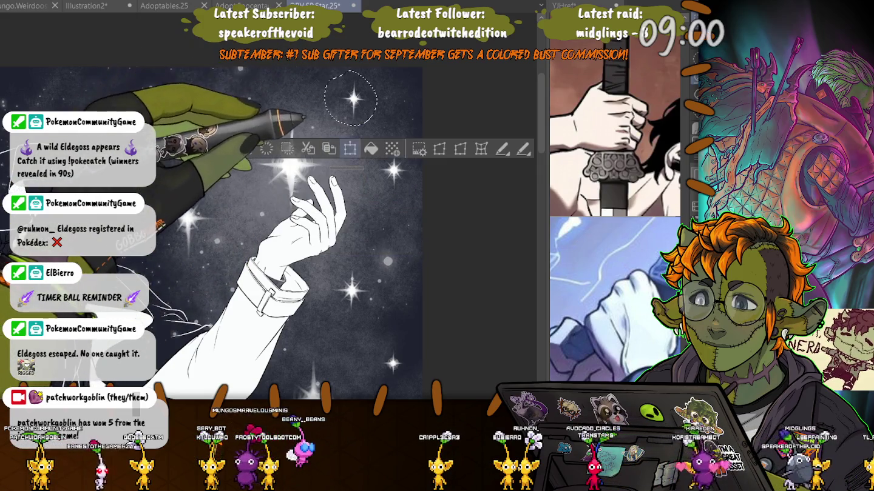
{"action": "key", "text": "ctrl+t"}
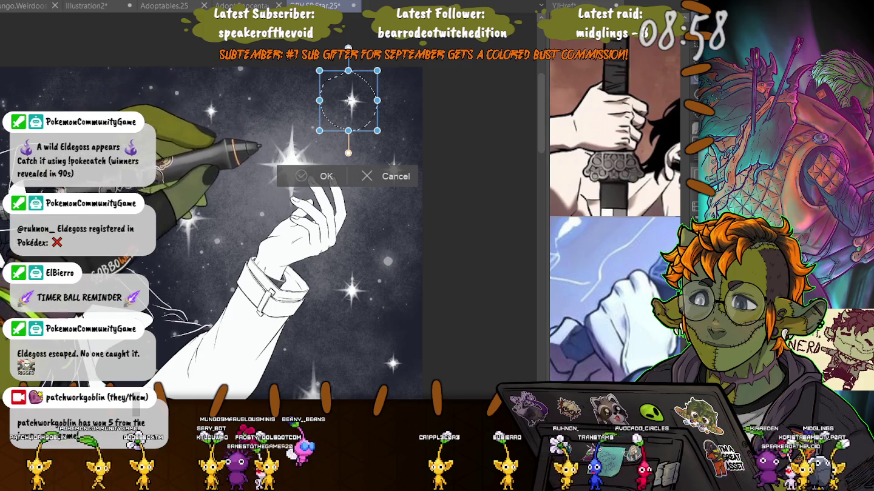
{"action": "key", "text": "Return"}
{"action": "key", "text": "ctrl+d"}
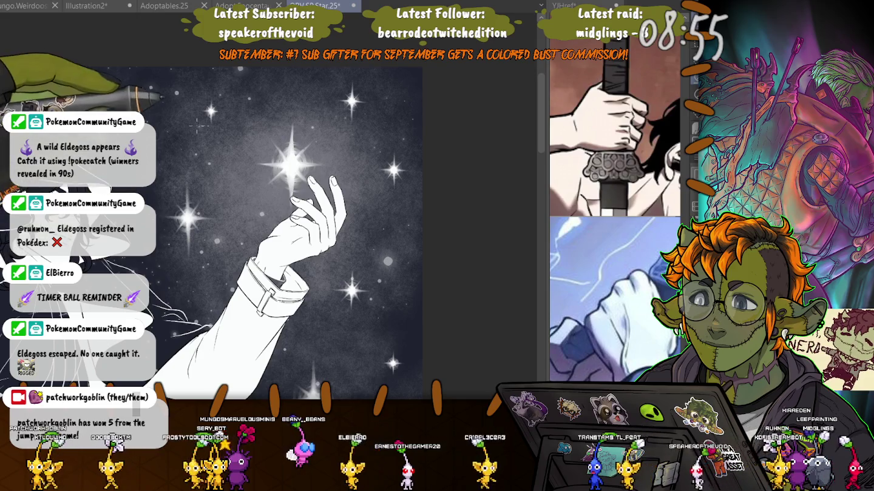
Transform a small star in the upper-left sky, then zoom out to the whole character
{"action": "scroll", "coordinate": [247, 210], "scroll_direction": "down", "scroll_amount": 2}
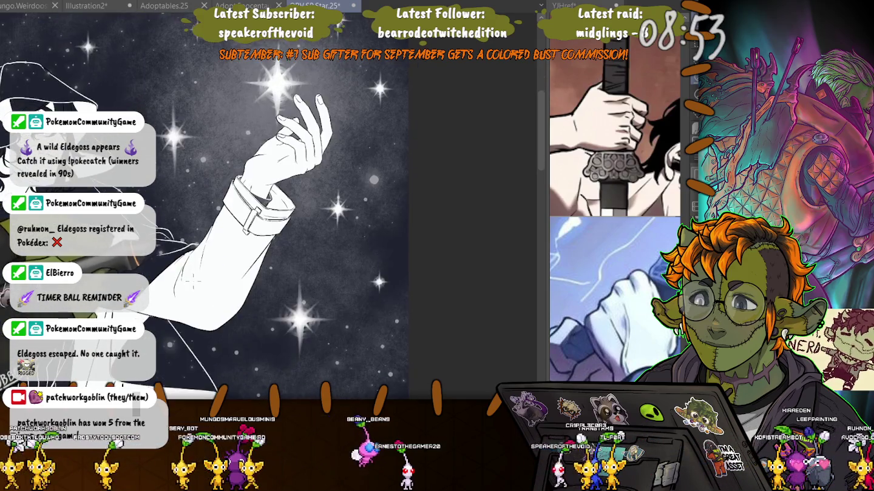
{"action": "scroll", "coordinate": [248, 210], "scroll_direction": "up", "scroll_amount": 1}
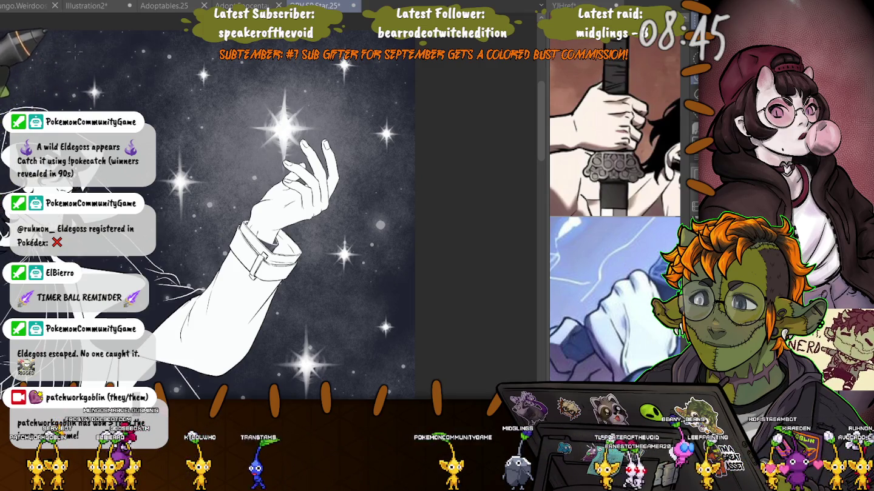
{"action": "left_click_drag", "start_coordinate": [74, 53], "coordinate": [70, 79]}
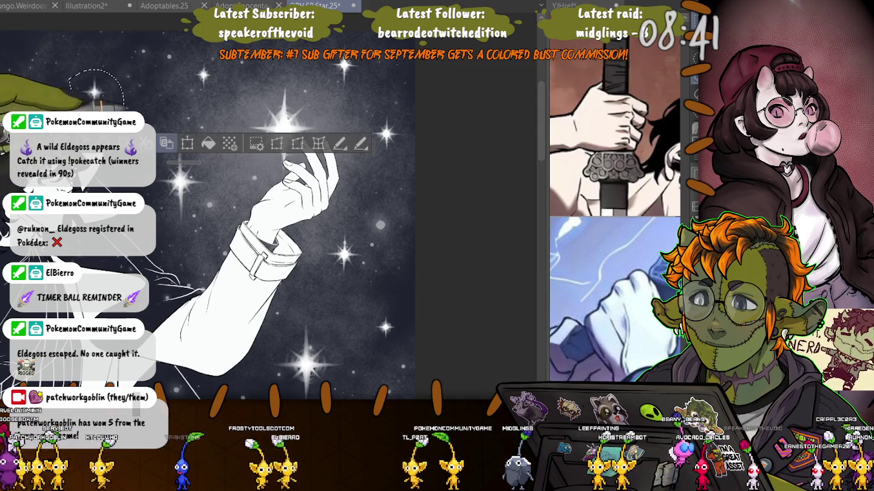
{"action": "key", "text": "ctrl+t"}
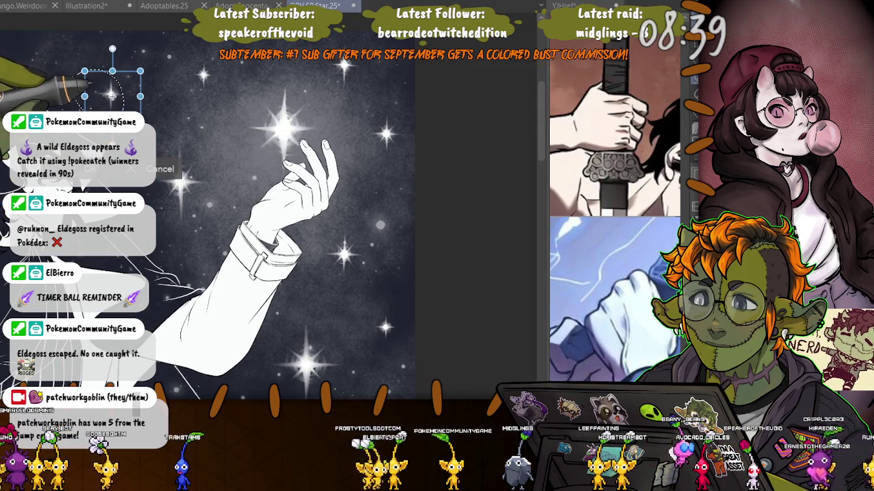
{"action": "key", "text": "ctrl+d"}
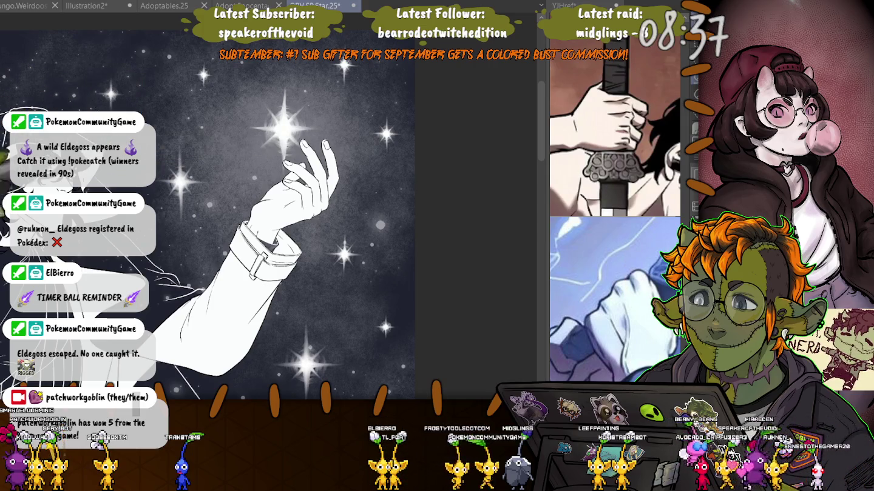
{"action": "left_click_drag", "start_coordinate": [273, 230], "coordinate": [394, 212]}
{"action": "scroll", "coordinate": [358, 73], "scroll_direction": "down", "scroll_amount": 3}
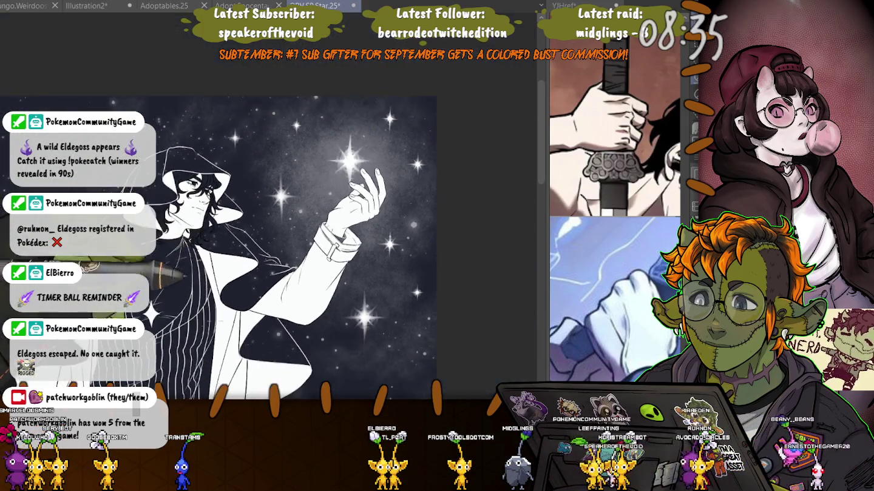
{"action": "scroll", "coordinate": [357, 73], "scroll_direction": "down", "scroll_amount": 3}
{"action": "scroll", "coordinate": [357, 74], "scroll_direction": "up", "scroll_amount": 2}
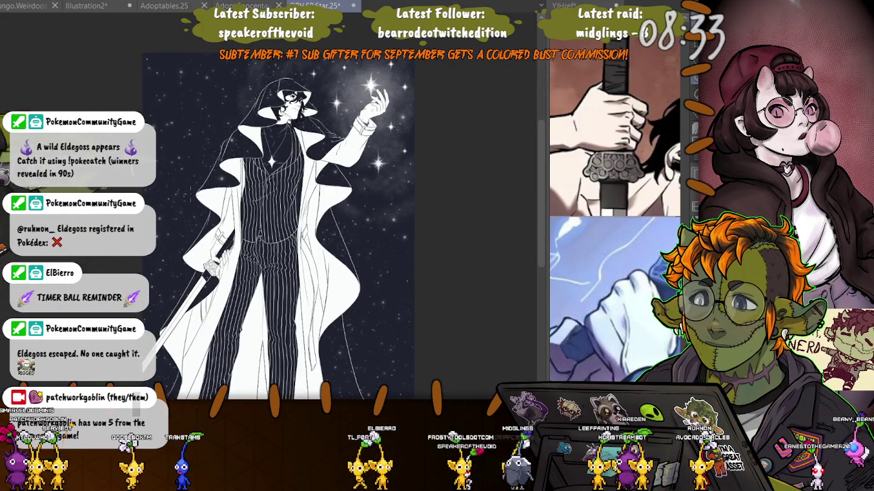
{"action": "scroll", "coordinate": [276, 229], "scroll_direction": "up", "scroll_amount": 1}
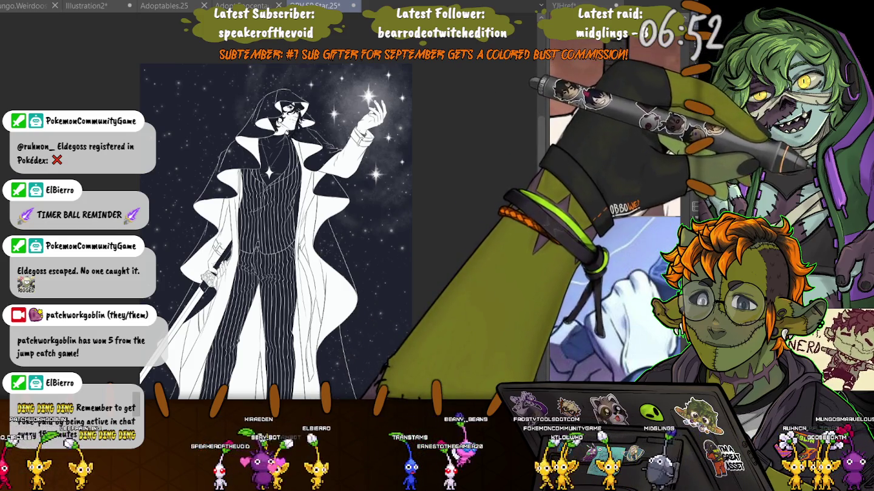
Zoom in and draw a thin constellation line joining two stars near the bright star
{"action": "scroll", "coordinate": [407, 176], "scroll_direction": "up", "scroll_amount": 5}
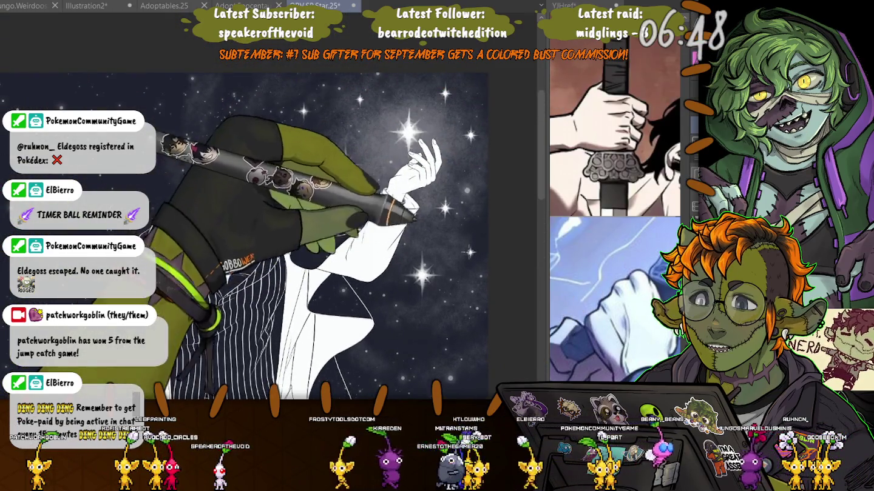
{"action": "left_click_drag", "start_coordinate": [424, 273], "coordinate": [442, 200]}
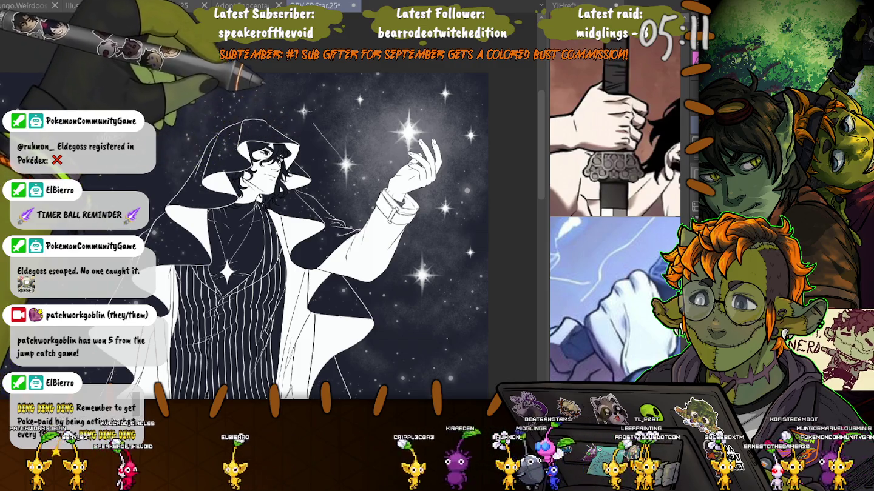
Draw thin constellation lines to a top star and between stars beside the hand, then undo once
{"action": "left_click_drag", "start_coordinate": [303, 110], "coordinate": [361, 101]}
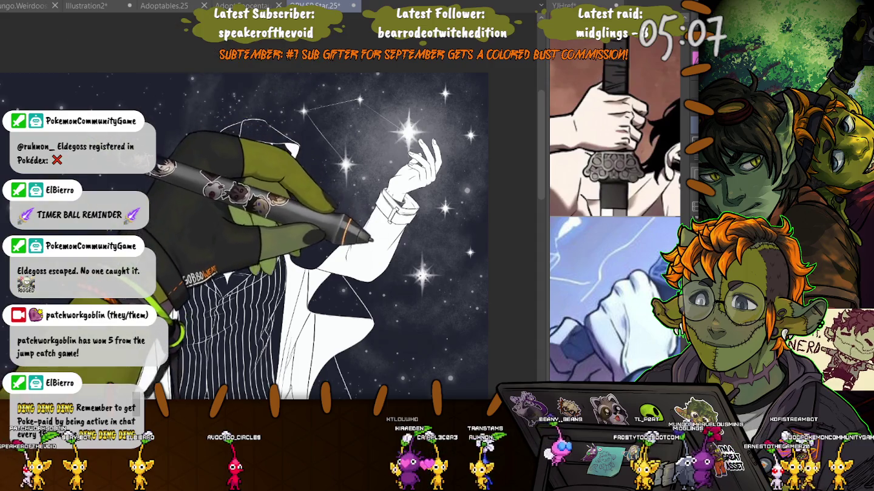
{"action": "left_click_drag", "start_coordinate": [423, 273], "coordinate": [468, 256]}
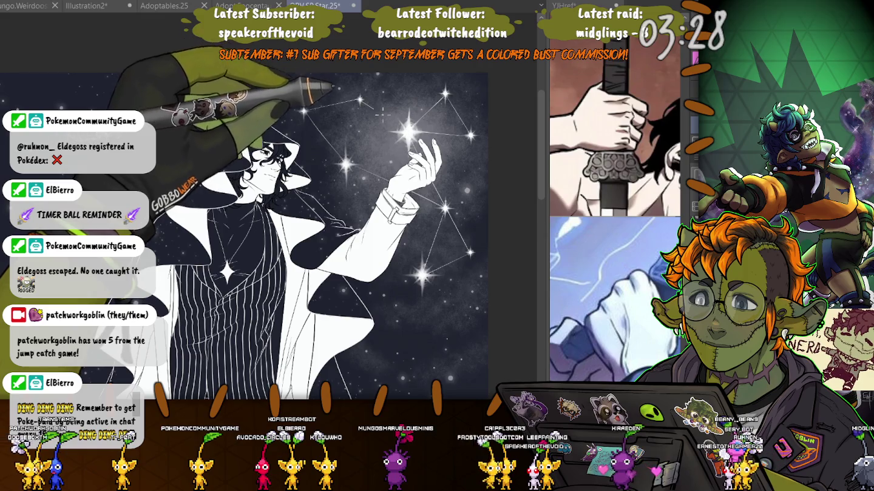
{"action": "key", "text": "ctrl+z"}
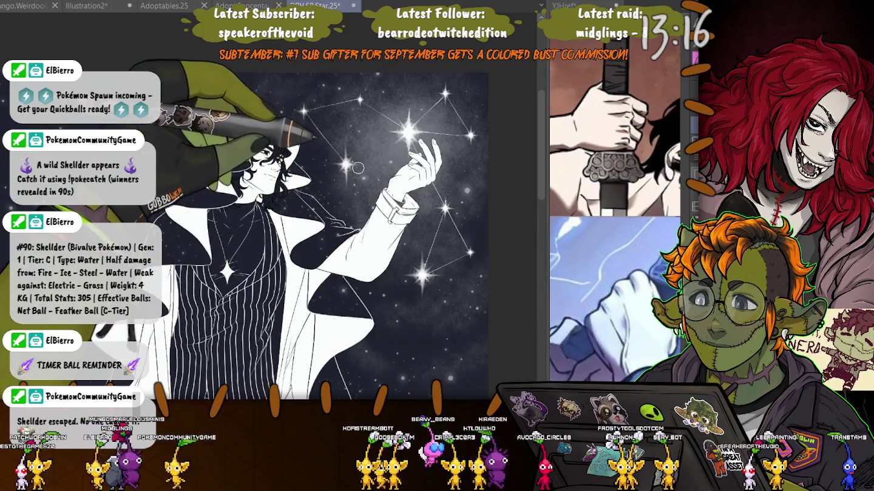
Compare the figure with and without the white hood, keeping the hood around the head
{"action": "key", "text": "ctrl+z"}
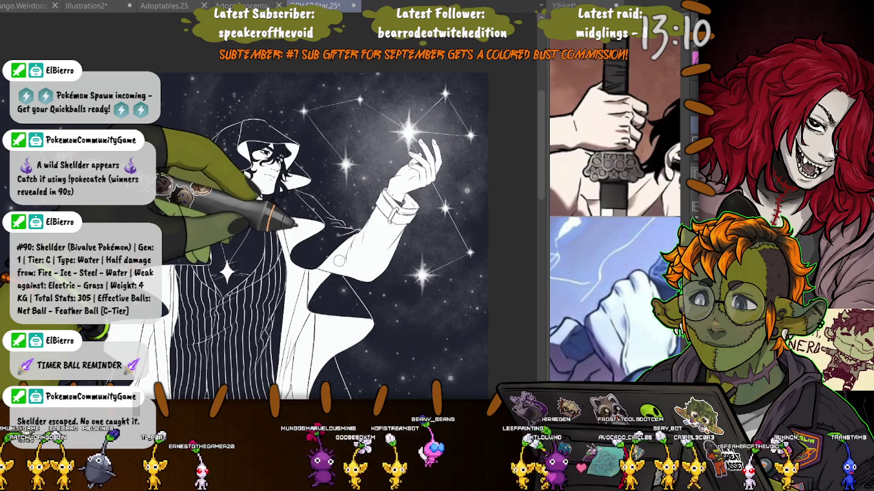
{"action": "key", "text": "ctrl+y"}
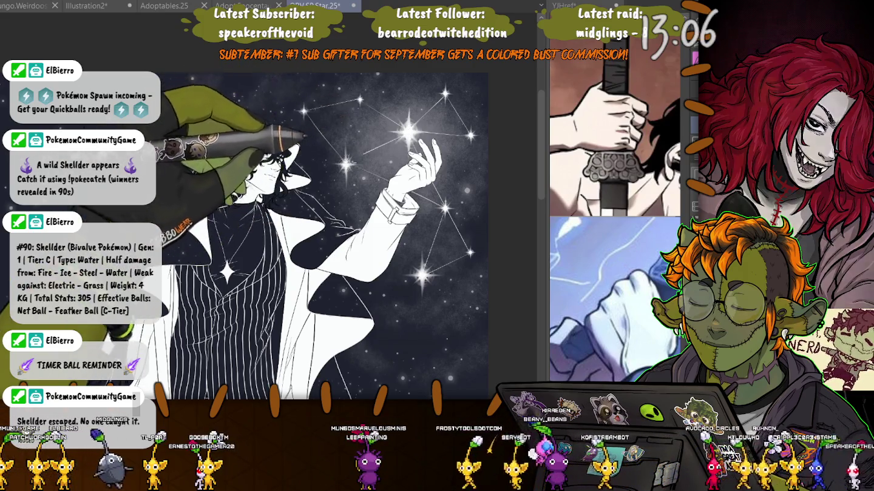
{"action": "key", "text": "ctrl+z"}
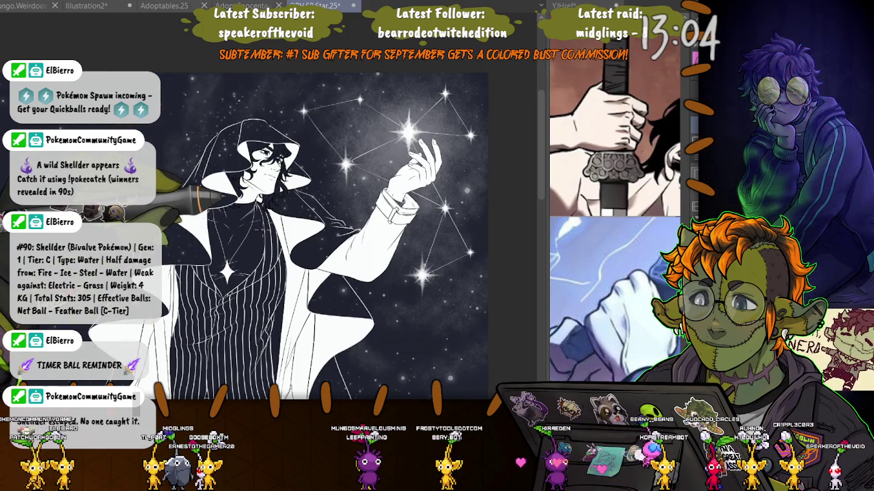
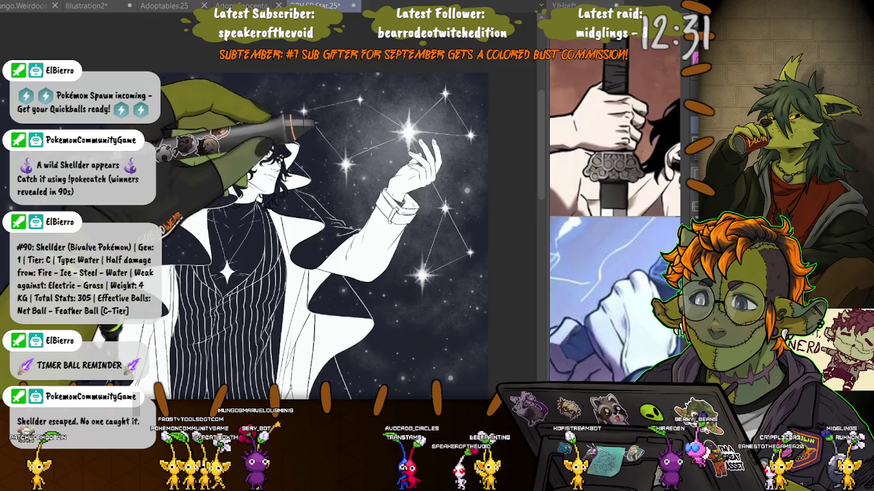
Undo the last change and move a sky sparkle lower in the sky
{"action": "key", "text": "ctrl+z"}
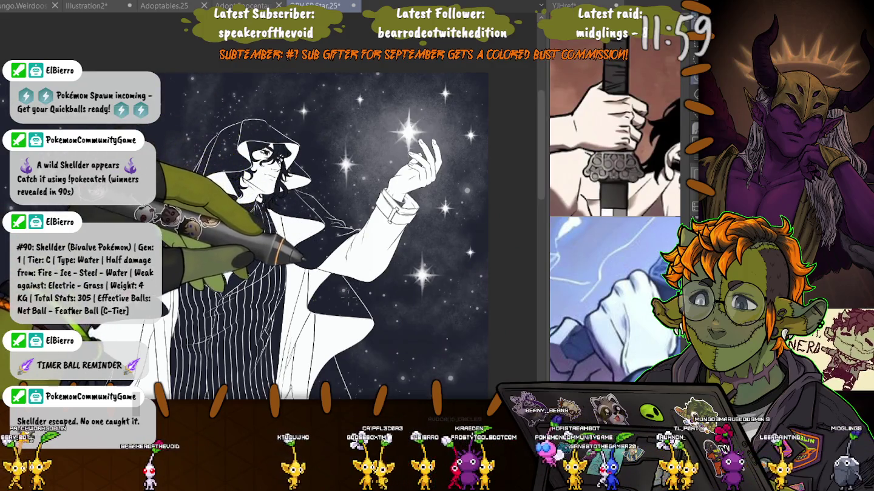
{"action": "left_click", "coordinate": [226, 271]}
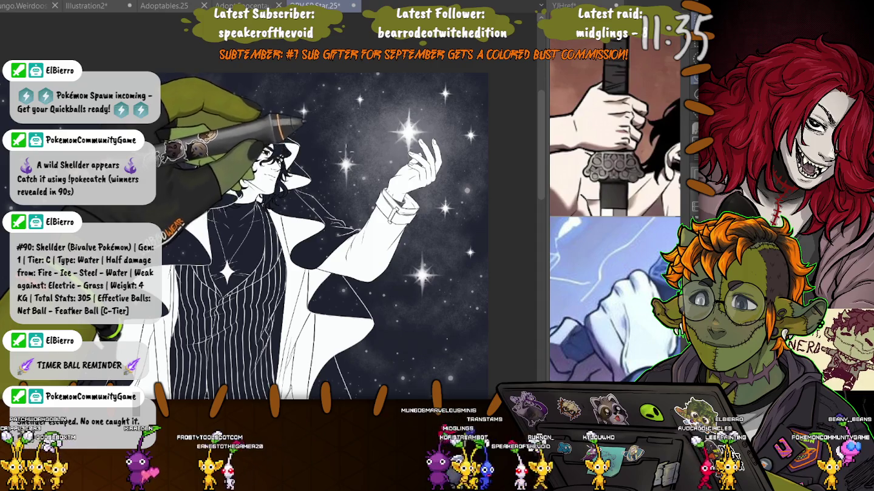
{"action": "left_click_drag", "start_coordinate": [443, 188], "coordinate": [419, 380]}
{"action": "key", "text": "ctrl+t"}
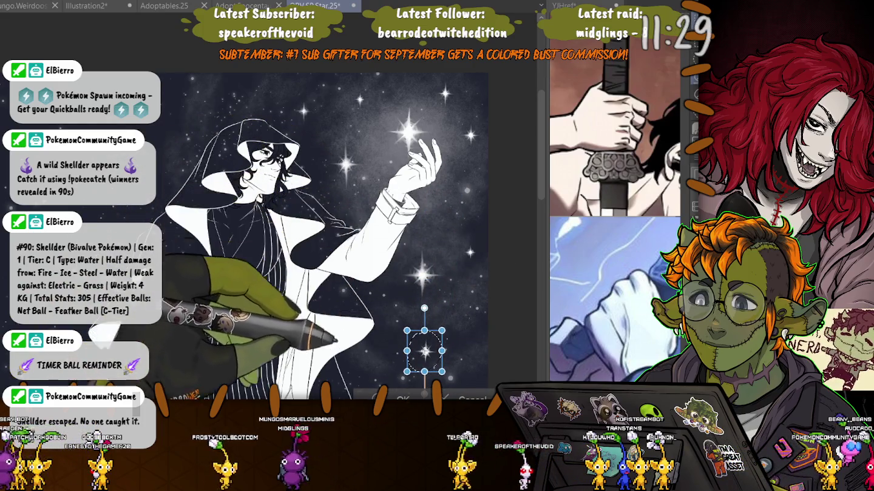
{"action": "key", "text": "Return"}
Move the sparkle below the raised hand up beside it, then down into the lower sky
{"action": "left_click_drag", "start_coordinate": [432, 238], "coordinate": [424, 244]}
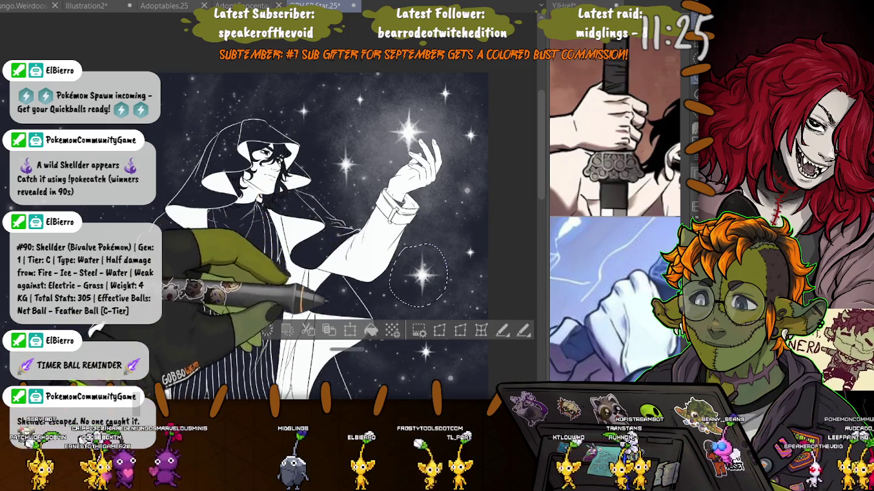
{"action": "key", "text": "ctrl+t"}
{"action": "mouse_move", "coordinate": [418, 279]}
{"action": "left_mouse_down"}
{"action": "mouse_move", "coordinate": [441, 199]}
{"action": "mouse_move", "coordinate": [443, 208]}
{"action": "left_mouse_up"}
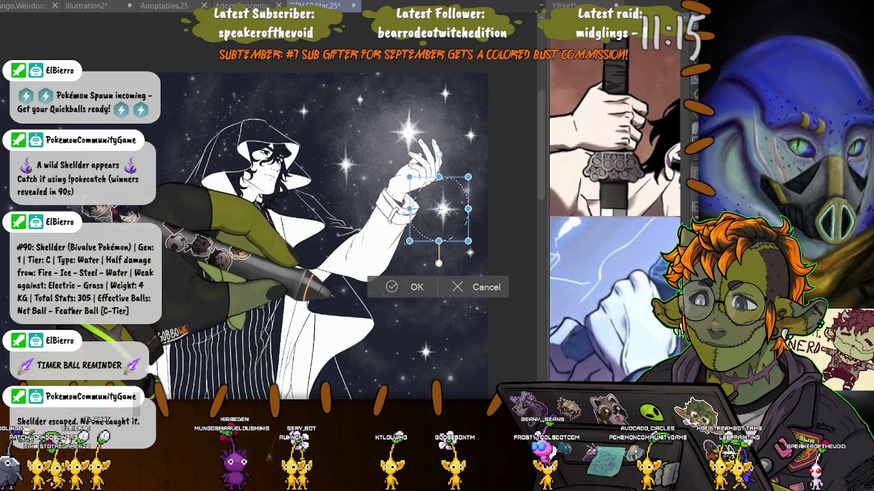
{"action": "key", "text": "Return"}
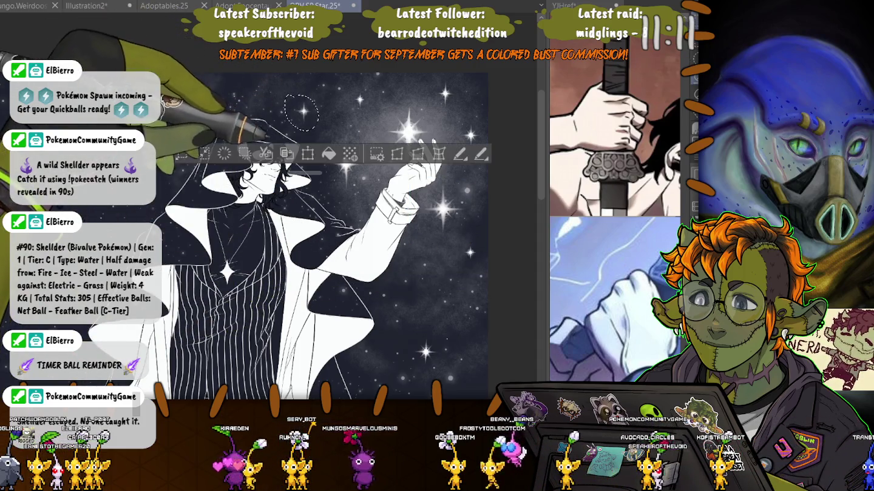
{"action": "key", "text": "ctrl+t"}
{"action": "mouse_move", "coordinate": [302, 112]}
{"action": "left_mouse_down"}
{"action": "mouse_move", "coordinate": [348, 222]}
{"action": "mouse_move", "coordinate": [439, 296]}
{"action": "left_mouse_up"}
{"action": "key", "text": "Return"}
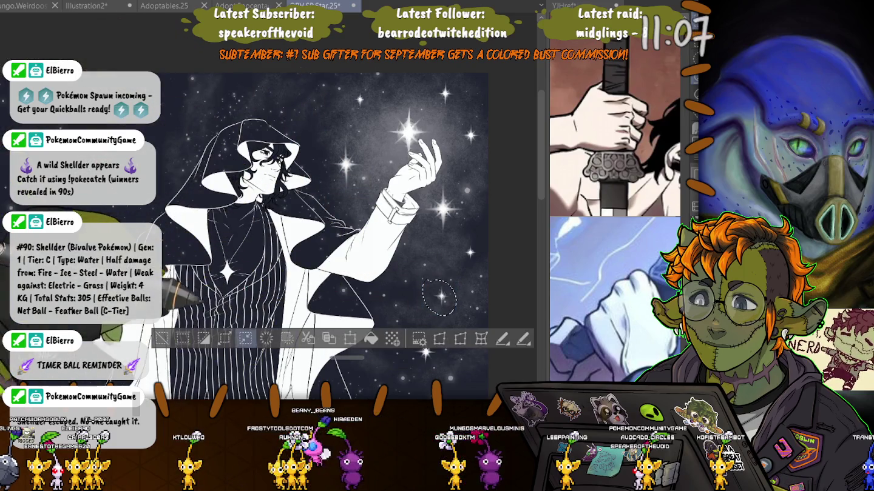
Reposition the star in the lower-right sky toward the hood
{"action": "key", "text": "ctrl+shift+i"}
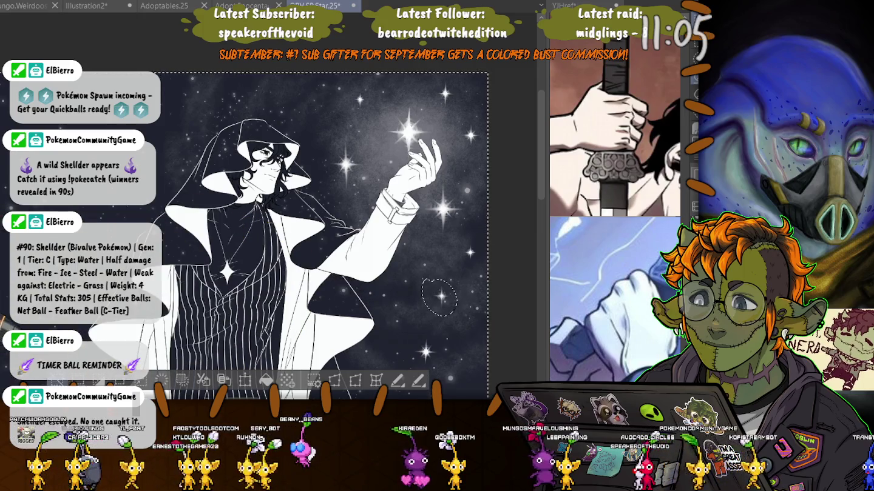
{"action": "mouse_move", "coordinate": [399, 354]}
{"action": "left_mouse_down"}
{"action": "mouse_move", "coordinate": [445, 357]}
{"action": "mouse_move", "coordinate": [300, 118]}
{"action": "left_mouse_up"}
{"action": "key", "text": "ctrl+t"}
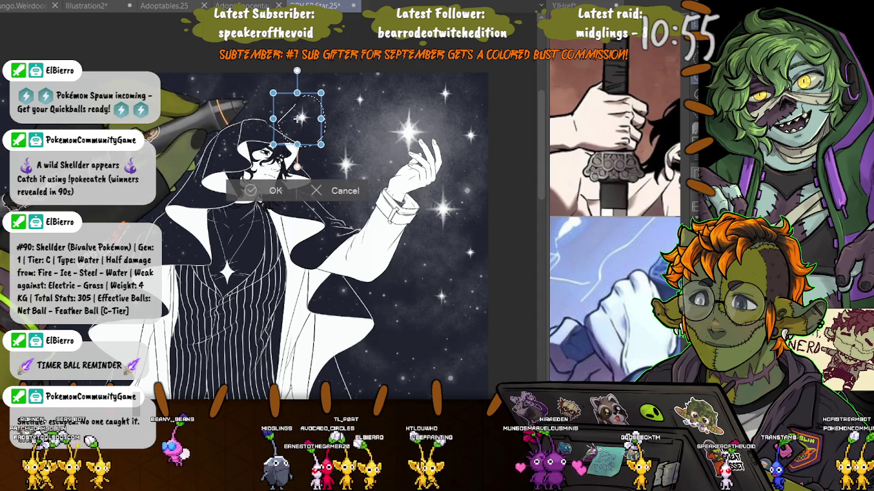
{"action": "key", "text": "Escape"}
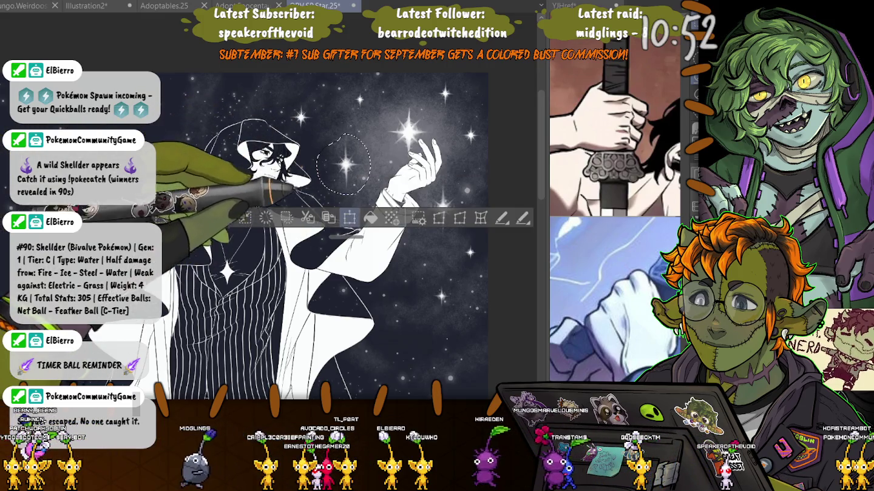
{"action": "key", "text": "ctrl+t"}
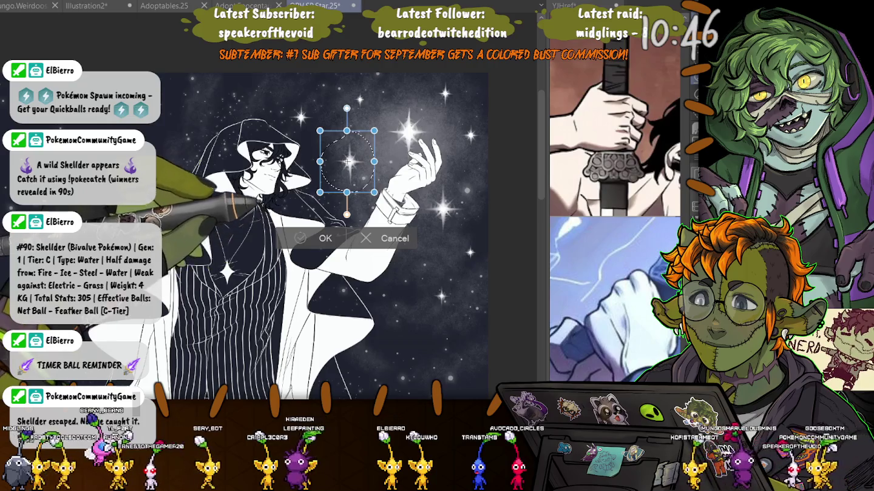
{"action": "key", "text": "Return"}
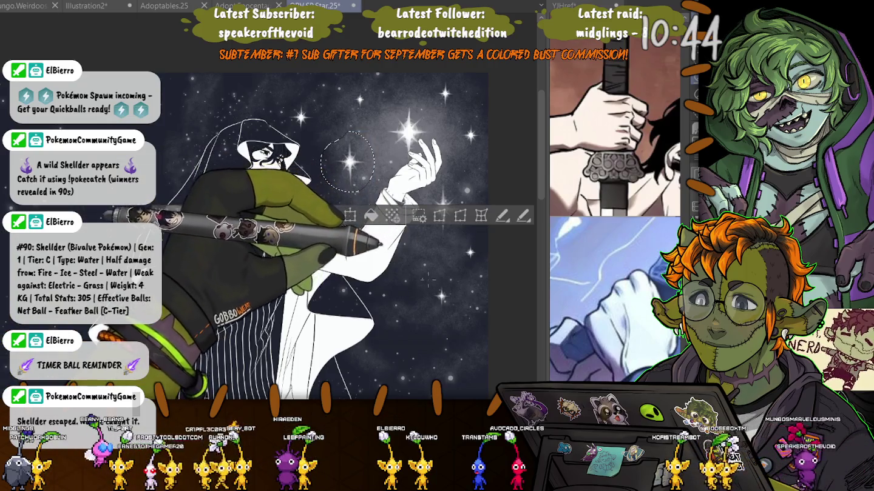
Select the star beside the raised hand and begin transforming it
{"action": "left_click_drag", "start_coordinate": [467, 240], "coordinate": [467, 274]}
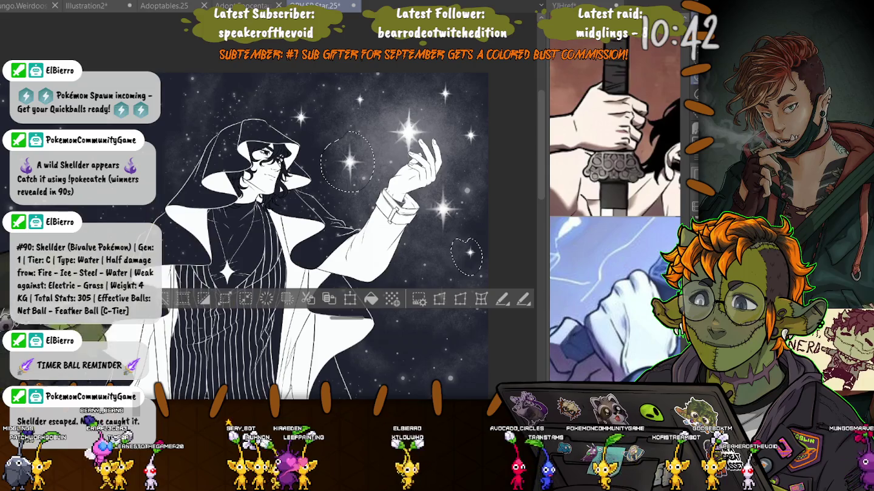
{"action": "key", "text": "ctrl+d"}
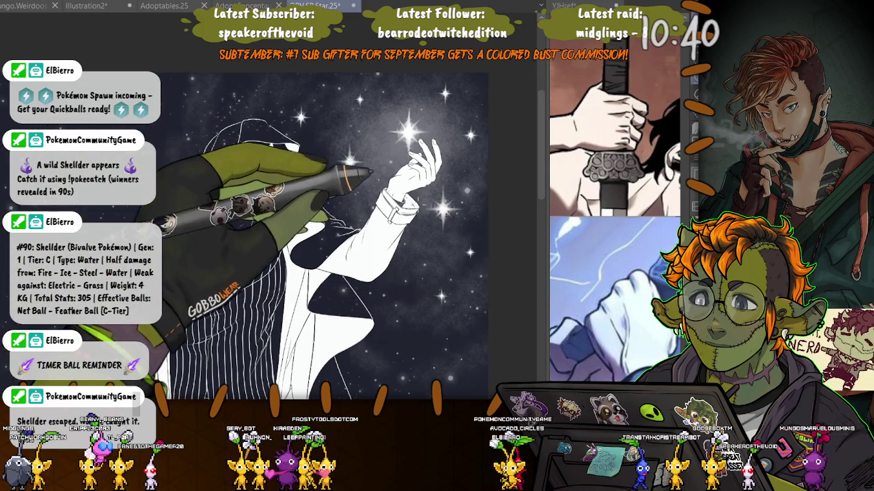
{"action": "left_click_drag", "start_coordinate": [448, 177], "coordinate": [428, 179]}
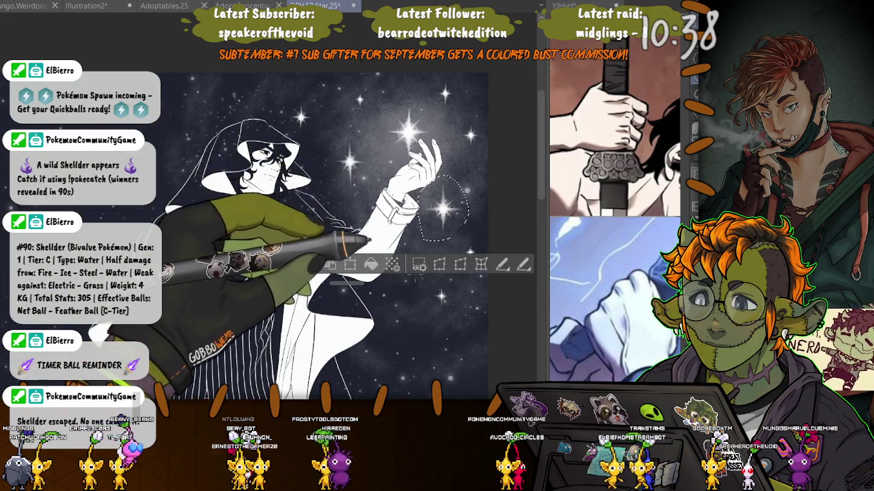
{"action": "key", "text": "ctrl+t"}
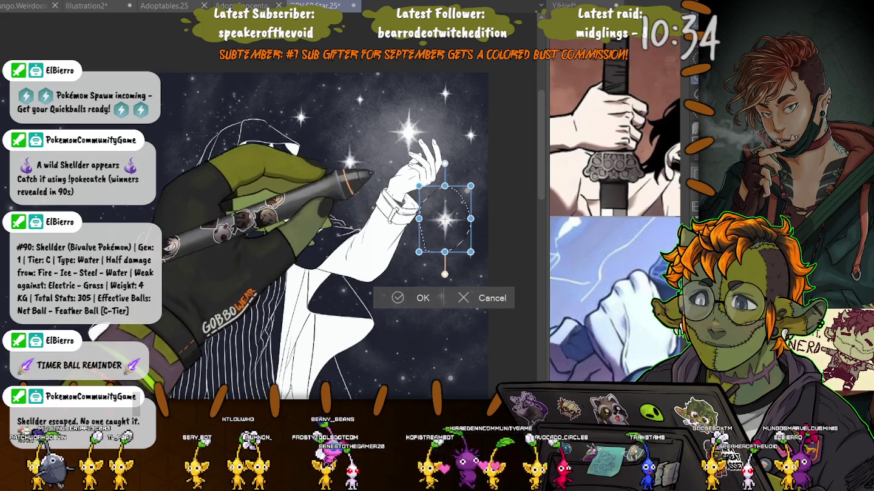
Commit the star by the hand and move a small star right of the hand down-left
{"action": "key", "text": "Return"}
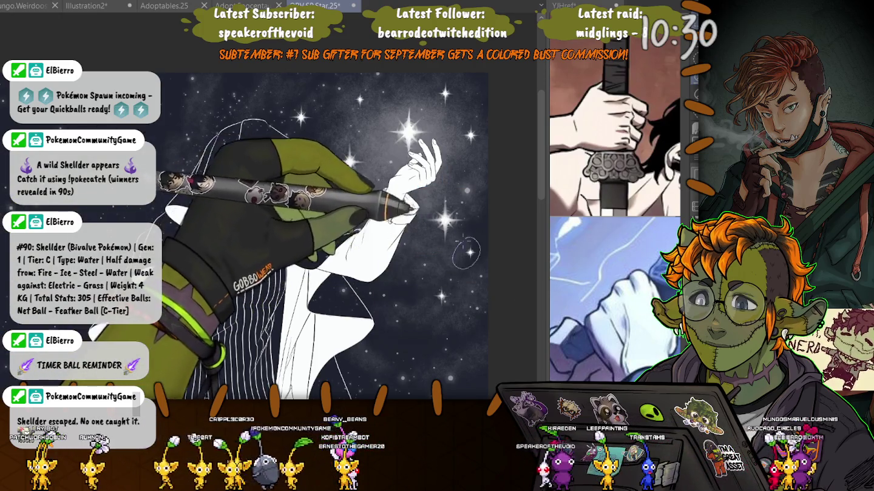
{"action": "left_click_drag", "start_coordinate": [468, 237], "coordinate": [462, 239]}
{"action": "key", "text": "ctrl+t"}
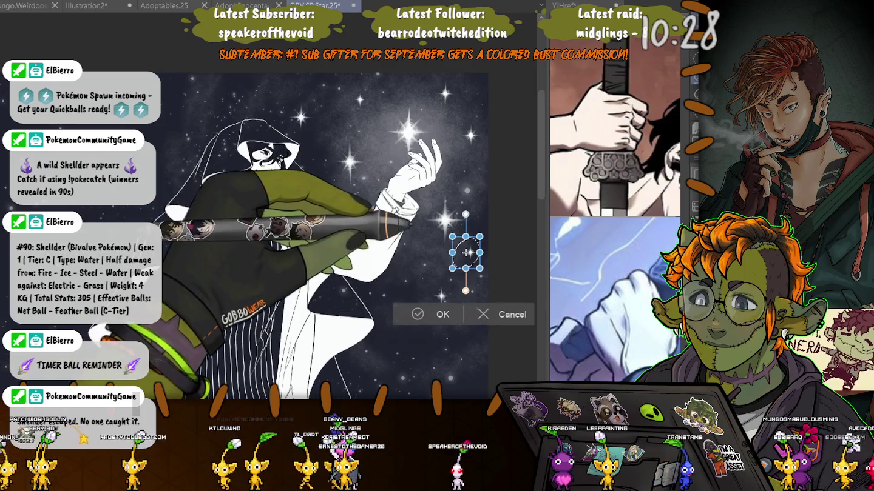
{"action": "left_click_drag", "start_coordinate": [465, 253], "coordinate": [399, 329]}
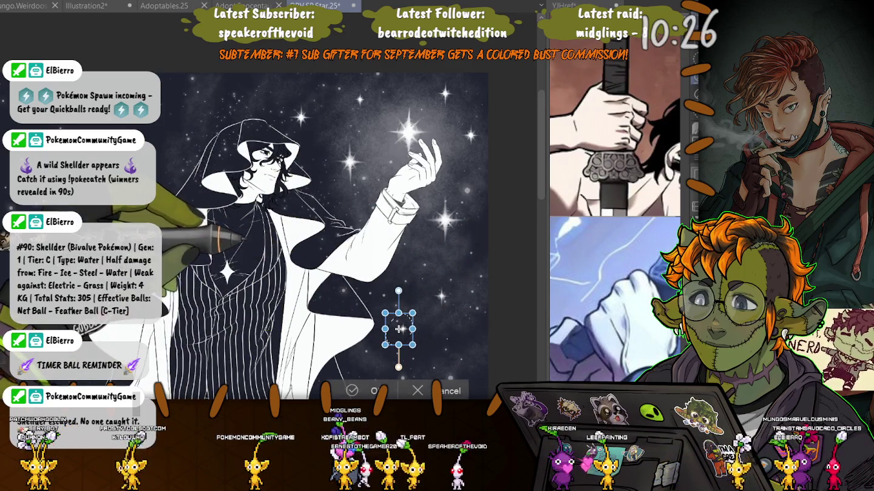
{"action": "key", "text": "Return"}
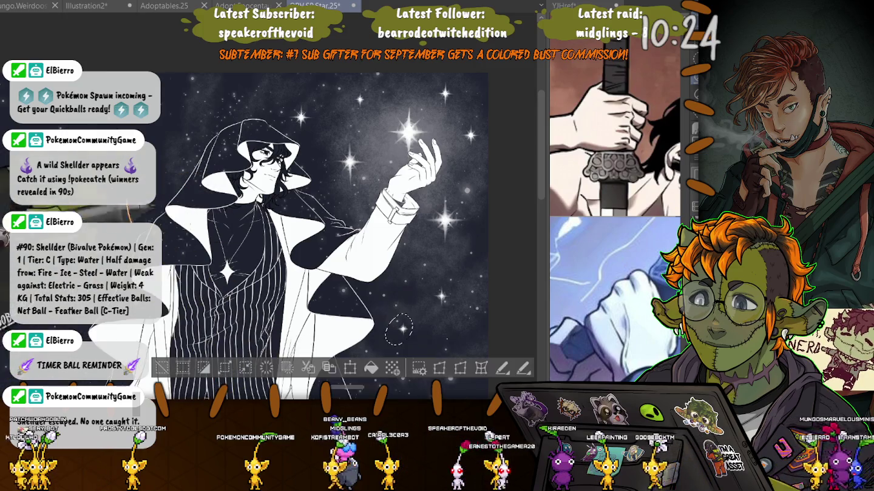
Move the upper-right cluster star down beside the hand and deselect
{"action": "left_click_drag", "start_coordinate": [467, 113], "coordinate": [464, 115]}
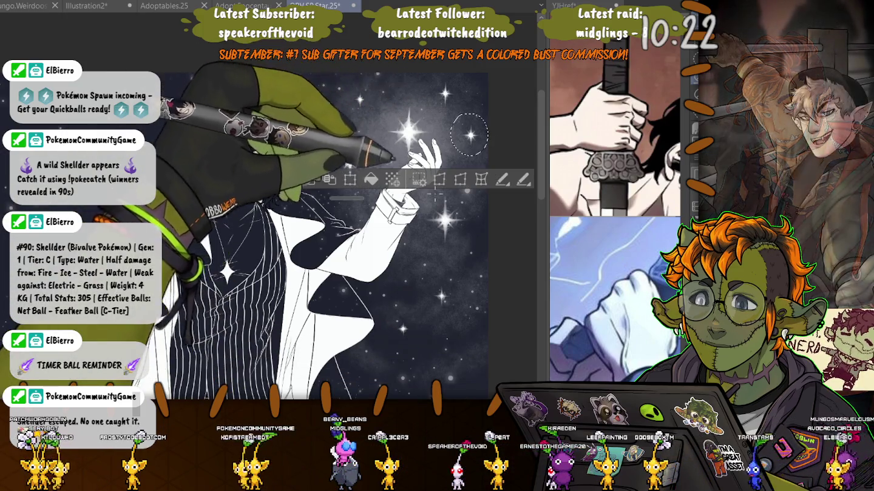
{"action": "key", "text": "ctrl+t"}
{"action": "left_click_drag", "start_coordinate": [468, 150], "coordinate": [478, 254]}
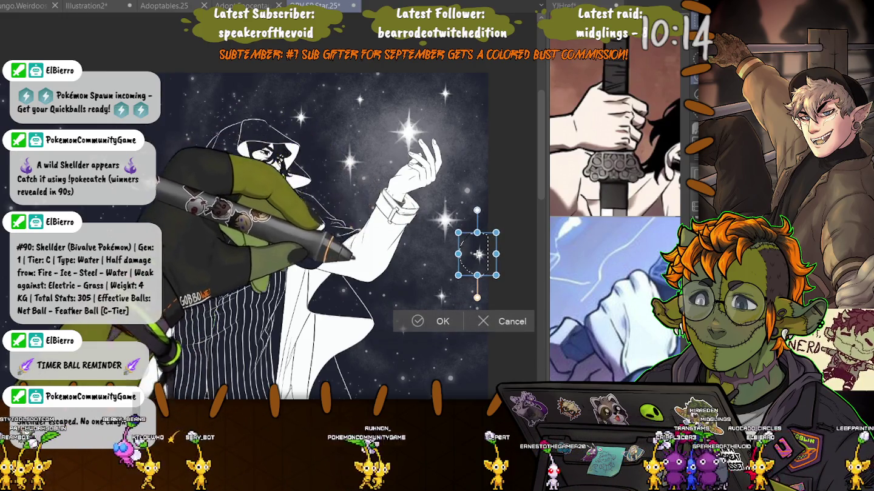
{"action": "key", "text": "Return"}
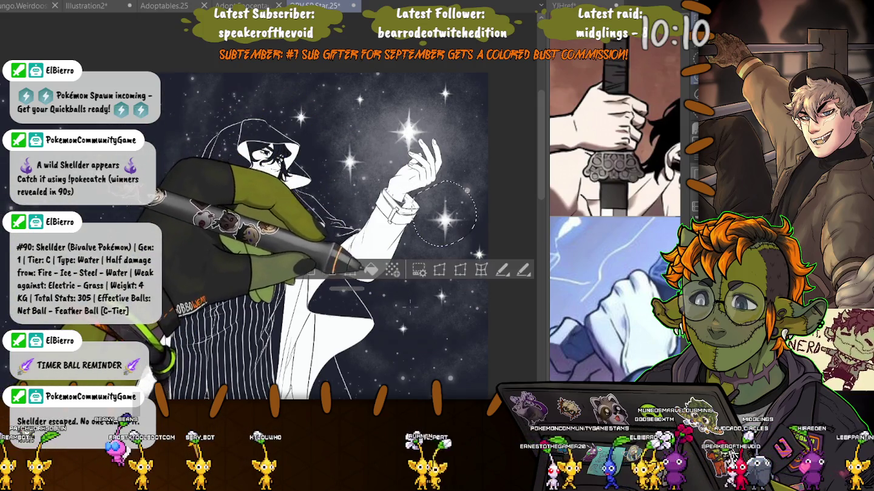
{"action": "key", "text": "ctrl+t"}
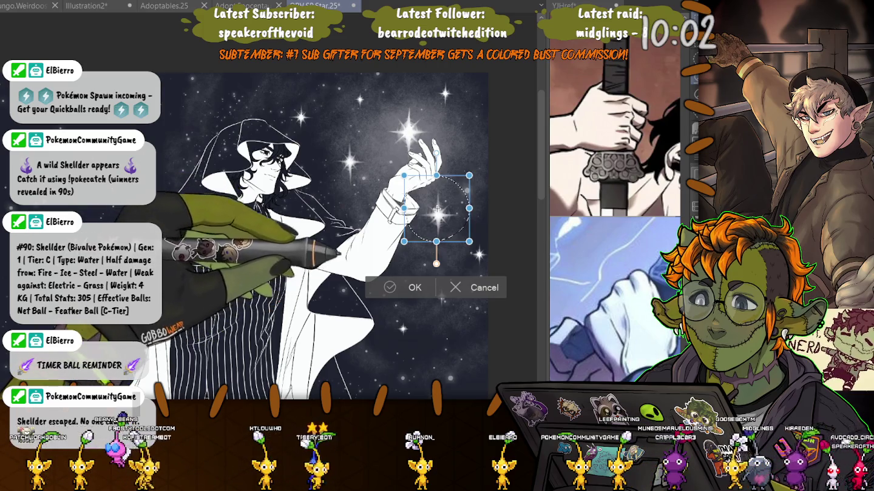
{"action": "key", "text": "Return"}
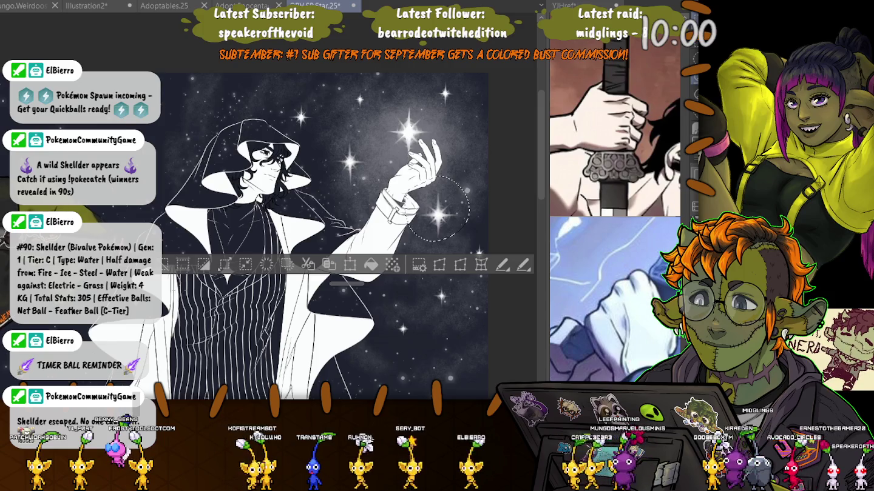
{"action": "key", "text": "ctrl+d"}
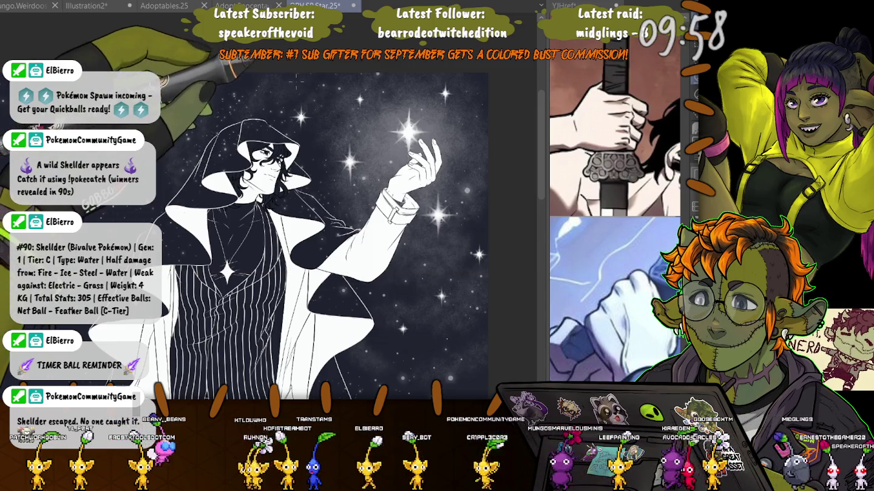
{"action": "mouse_move", "coordinate": [286, 89]}
{"action": "left_mouse_down"}
{"action": "mouse_move", "coordinate": [464, 206]}
{"action": "mouse_move", "coordinate": [424, 246]}
{"action": "left_mouse_up"}
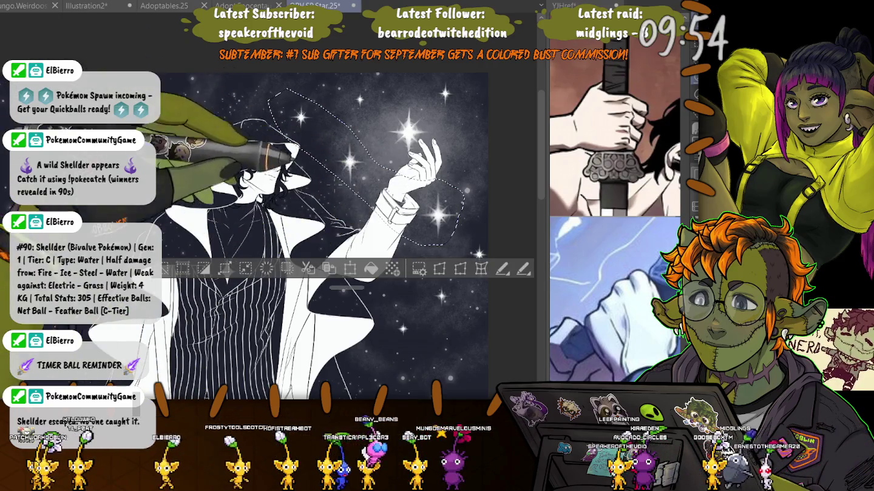
Move the star right of the raised hand up and slightly to the right
{"action": "key", "text": "ctrl+t"}
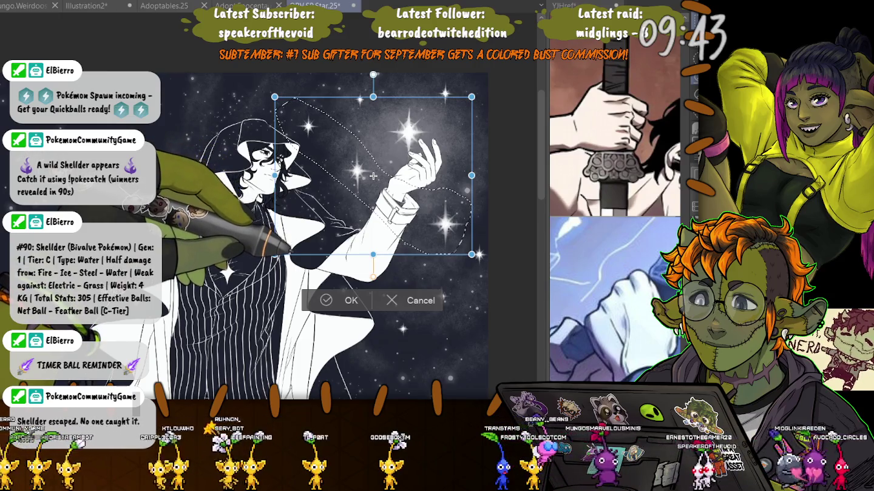
{"action": "key", "text": "ctrl+d"}
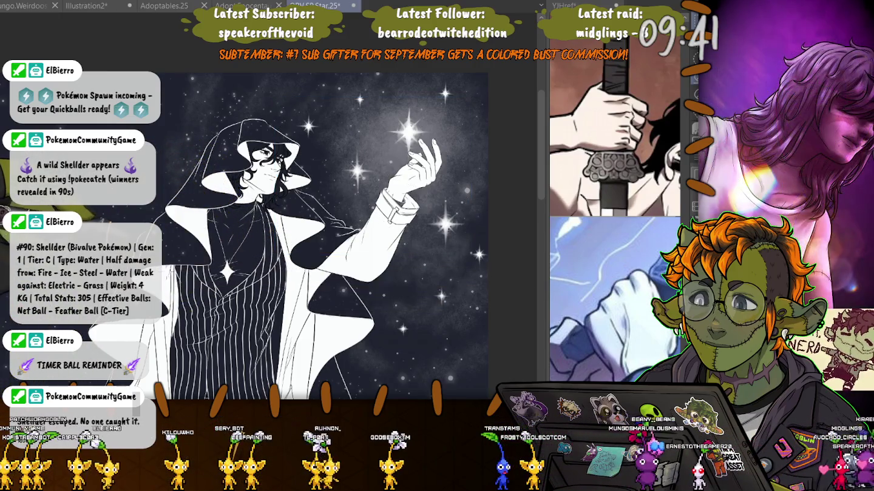
{"action": "left_click_drag", "start_coordinate": [449, 189], "coordinate": [424, 200]}
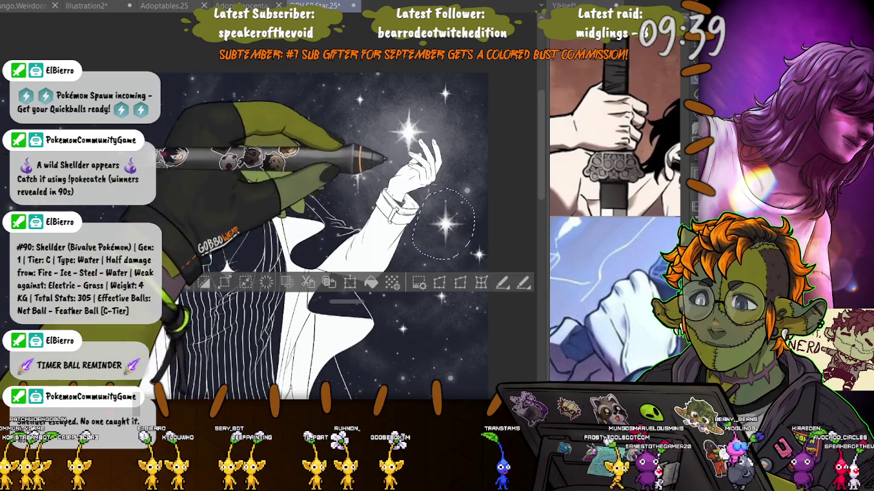
{"action": "key", "text": "ctrl+t"}
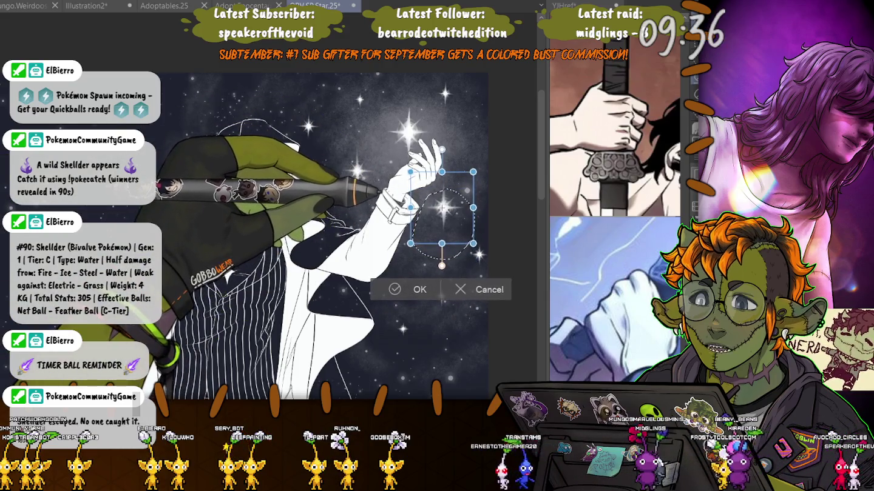
{"action": "left_click_drag", "start_coordinate": [442, 207], "coordinate": [448, 186]}
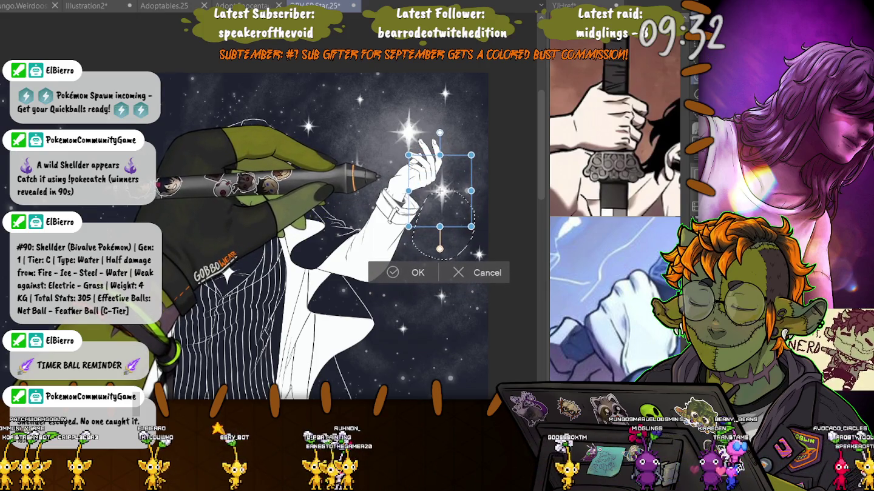
{"action": "left_click_drag", "start_coordinate": [444, 179], "coordinate": [441, 175]}
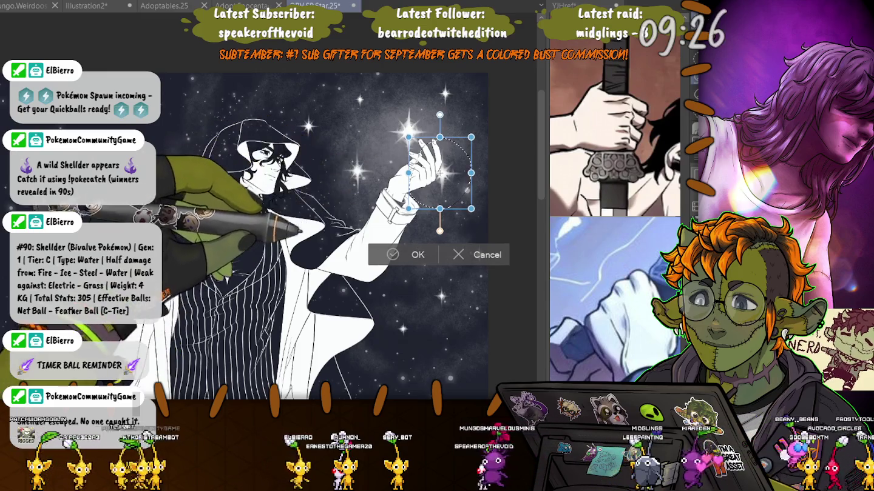
{"action": "key", "text": "Return"}
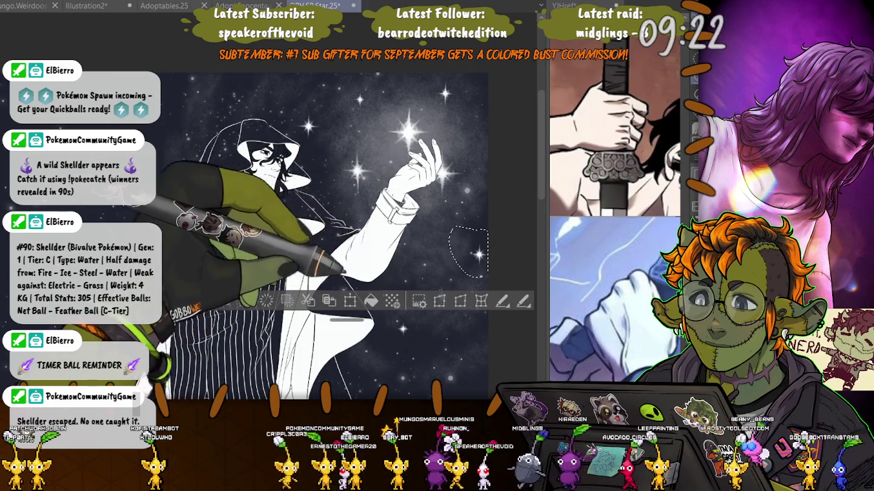
Shift the selected star high into the sky, then left and down
{"action": "key", "text": "ctrl+t"}
{"action": "left_click_drag", "start_coordinate": [467, 251], "coordinate": [467, 127]}
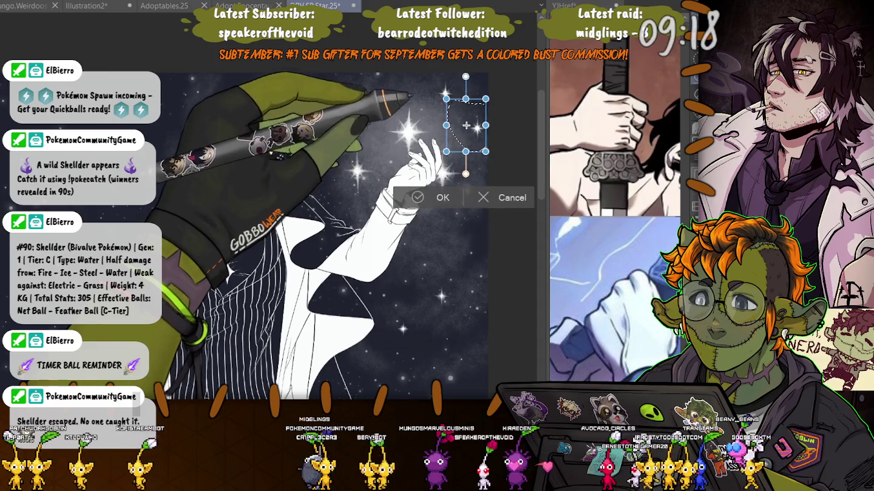
{"action": "key", "text": "Return"}
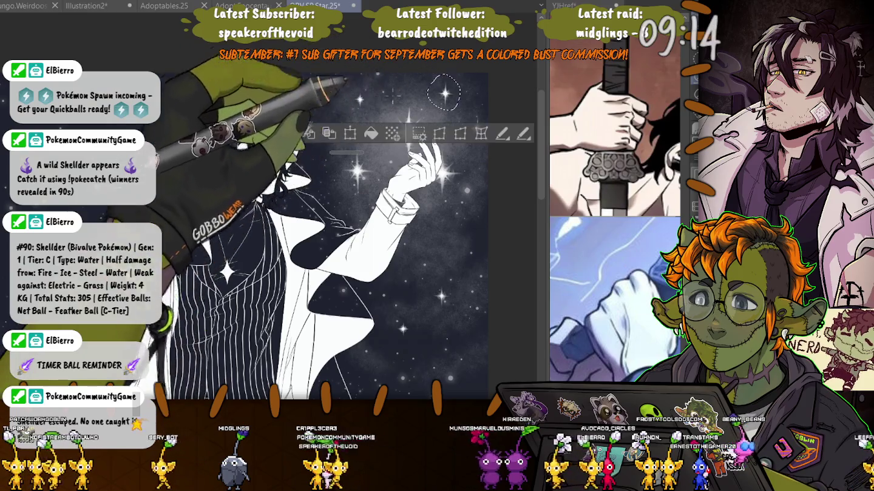
{"action": "key", "text": "ctrl+t"}
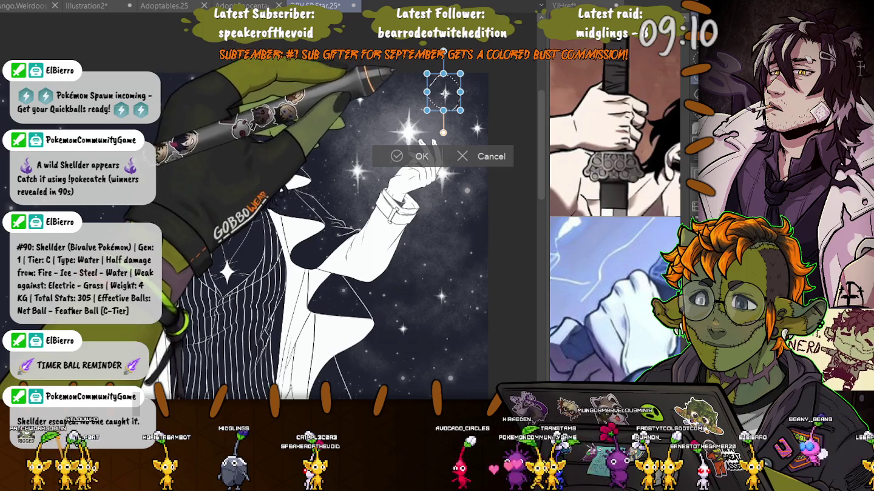
{"action": "mouse_move", "coordinate": [445, 93]}
{"action": "left_mouse_down"}
{"action": "mouse_move", "coordinate": [373, 140]}
{"action": "mouse_move", "coordinate": [381, 129]}
{"action": "left_mouse_up"}
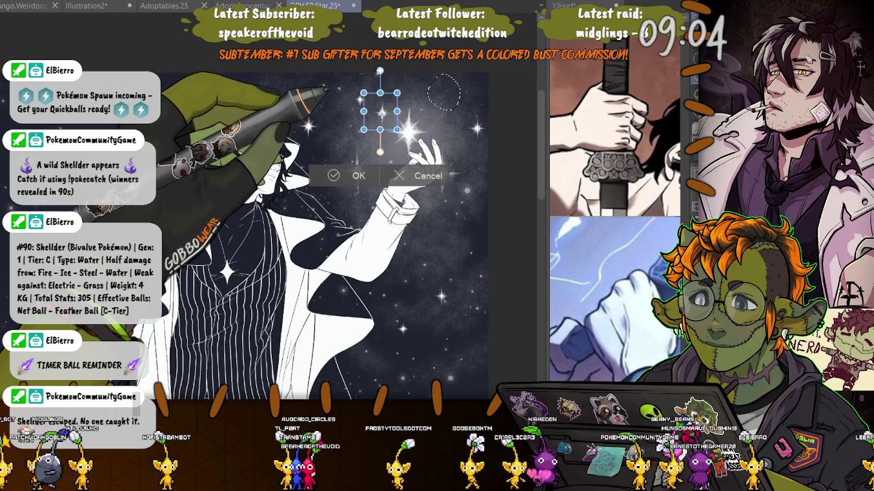
{"action": "key", "text": "Return"}
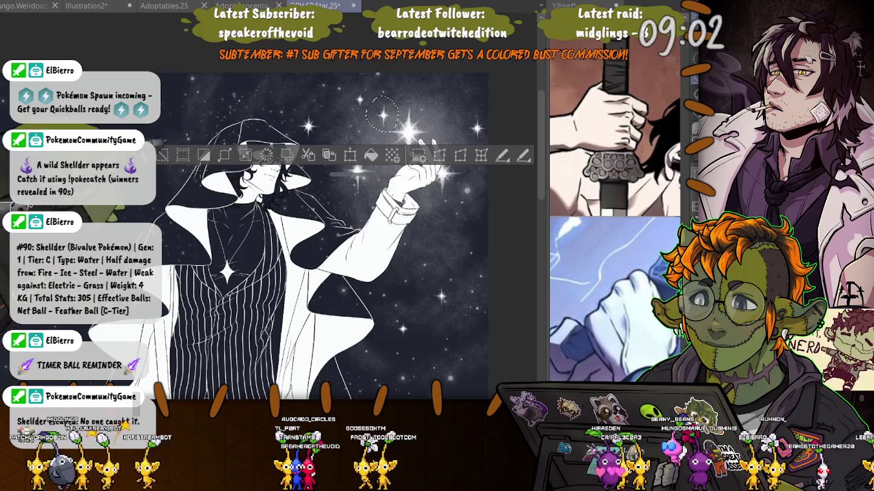
Raise a higher star and shift it right so it sits above the hand
{"action": "left_click_drag", "start_coordinate": [350, 85], "coordinate": [359, 79]}
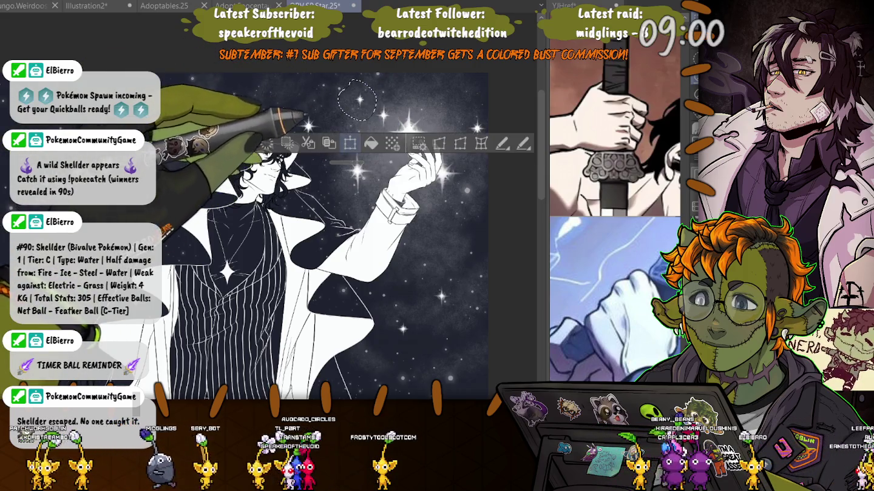
{"action": "key", "text": "ctrl+t"}
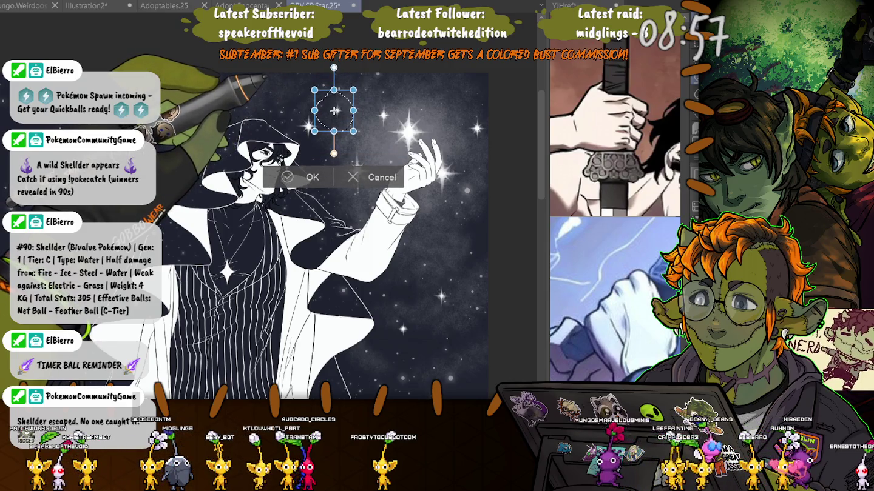
{"action": "mouse_move", "coordinate": [334, 112]}
{"action": "left_mouse_down"}
{"action": "mouse_move", "coordinate": [333, 89]}
{"action": "mouse_move", "coordinate": [324, 89]}
{"action": "left_mouse_up"}
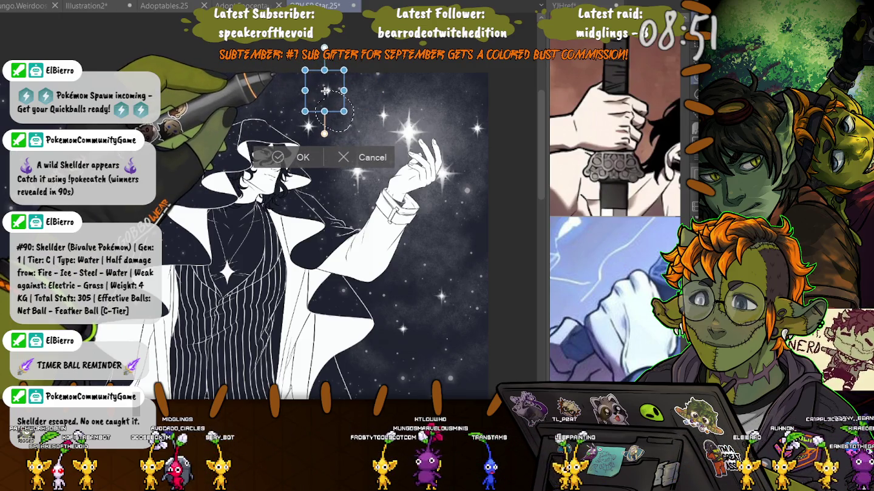
{"action": "left_click_drag", "start_coordinate": [326, 92], "coordinate": [449, 95]}
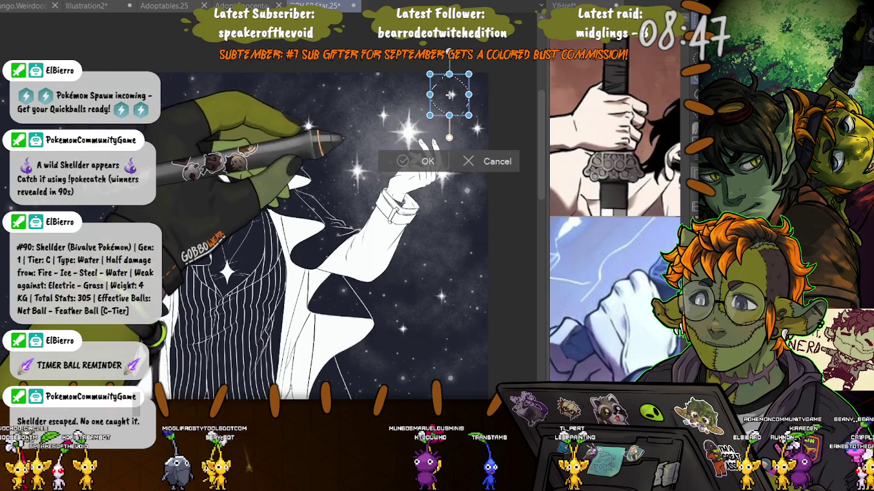
{"action": "key", "text": "Return"}
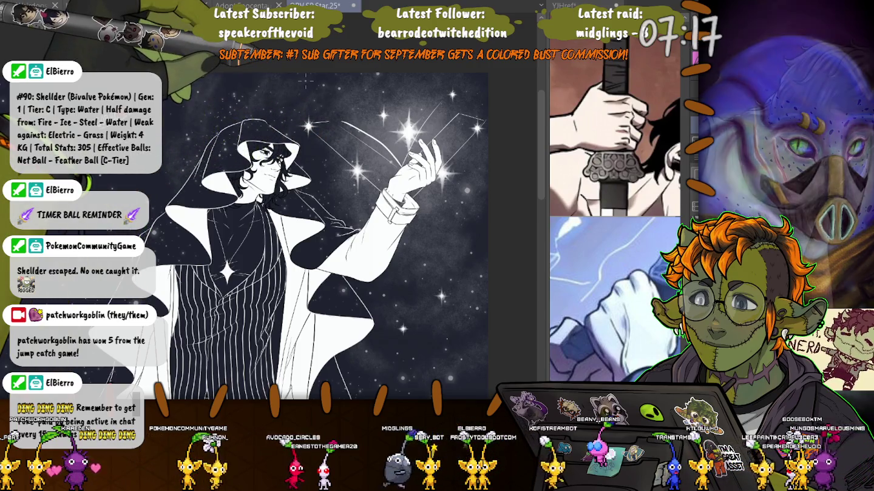
Undo the last stroke among the constellation lines
{"action": "key", "text": "ctrl+z"}
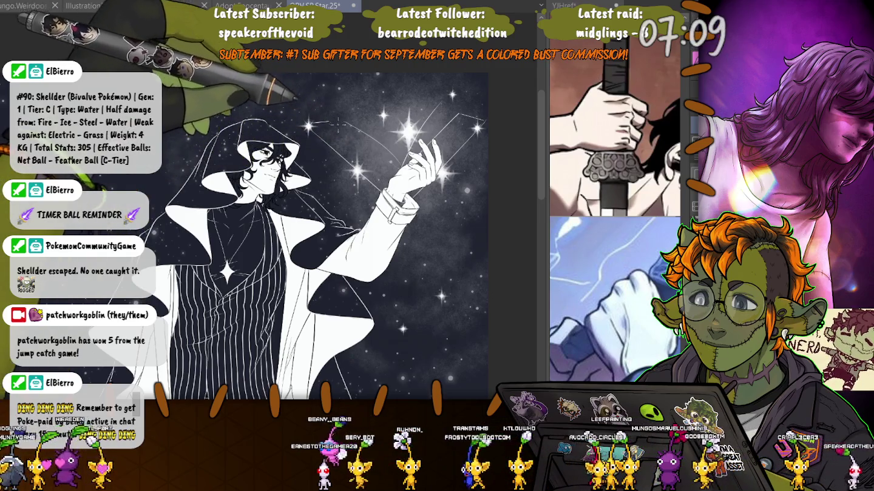
Undo the last change and nudge the star above the raised hand slightly right
{"action": "key", "text": "ctrl+z"}
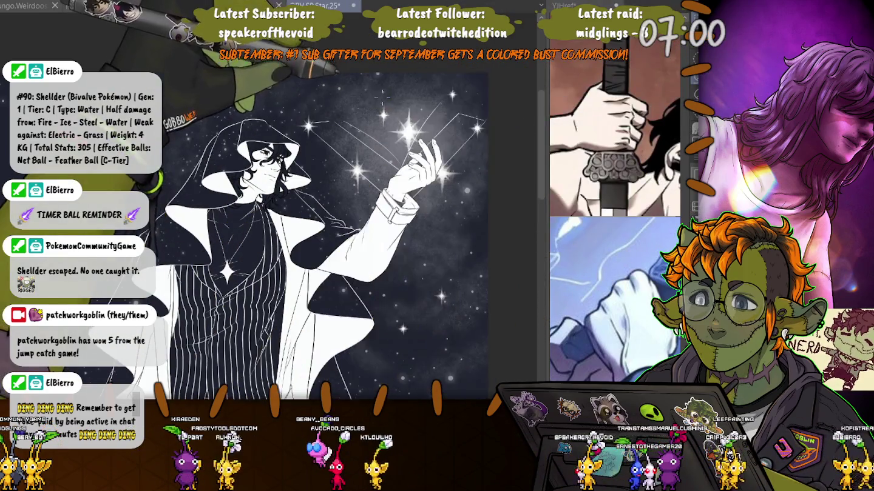
{"action": "left_click_drag", "start_coordinate": [382, 97], "coordinate": [380, 99]}
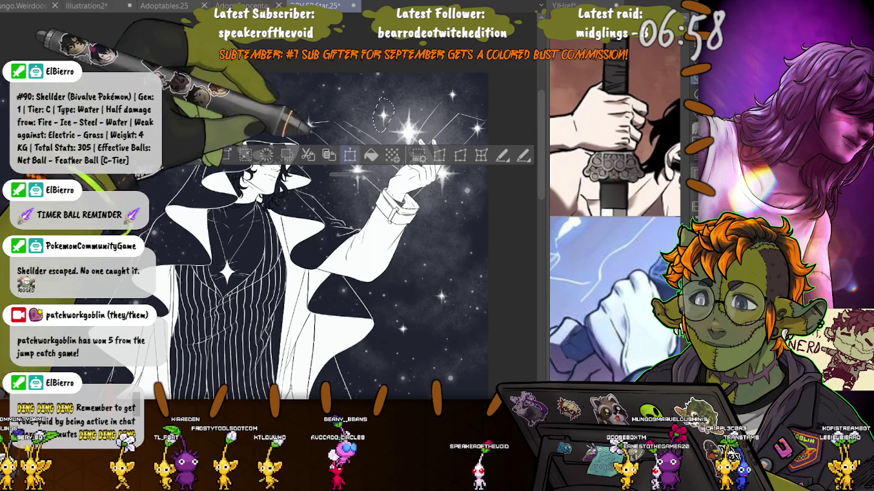
{"action": "key", "text": "ctrl+t"}
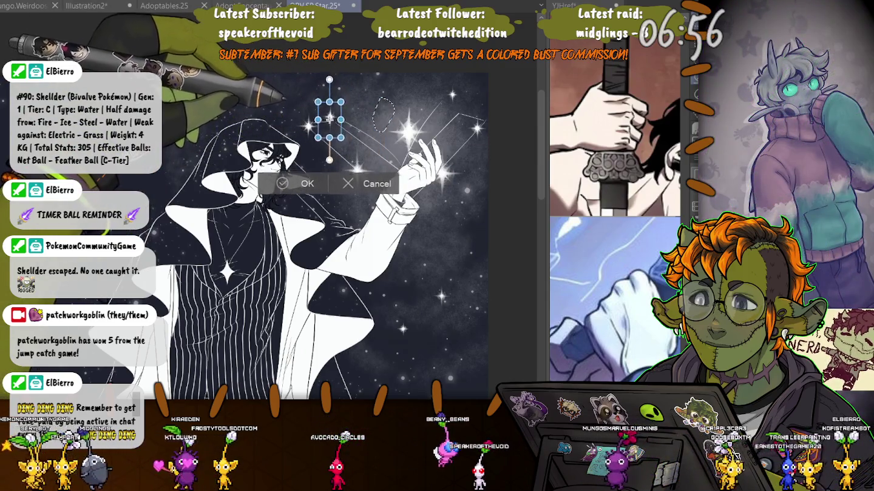
{"action": "left_click_drag", "start_coordinate": [329, 118], "coordinate": [332, 119]}
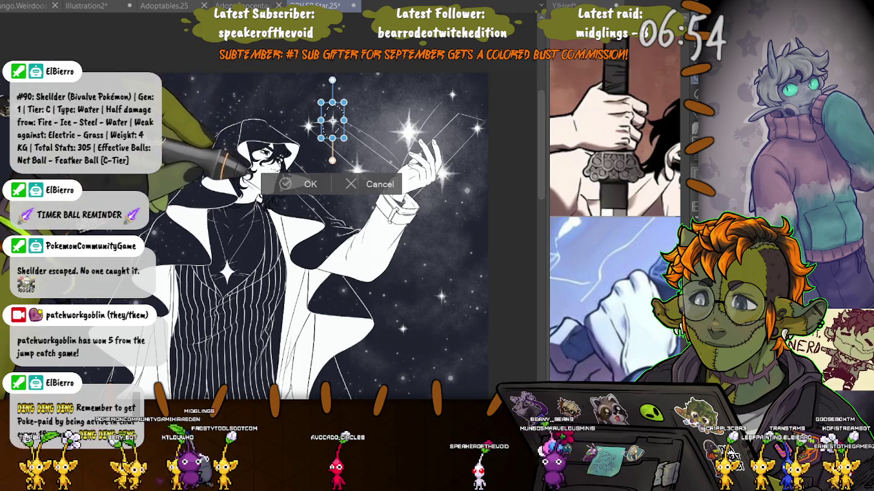
{"action": "key", "text": "Return"}
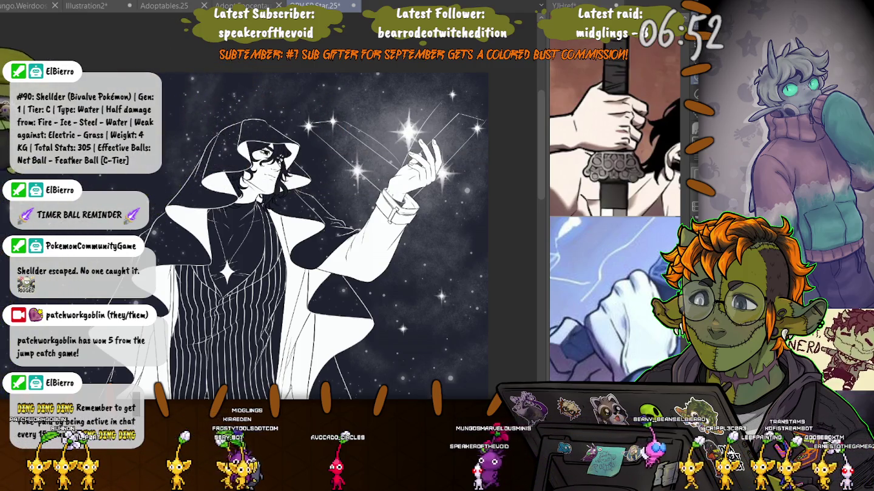
Reposition the small star near the hood top and the star right of the bright cluster
{"action": "left_click_drag", "start_coordinate": [303, 111], "coordinate": [302, 112]}
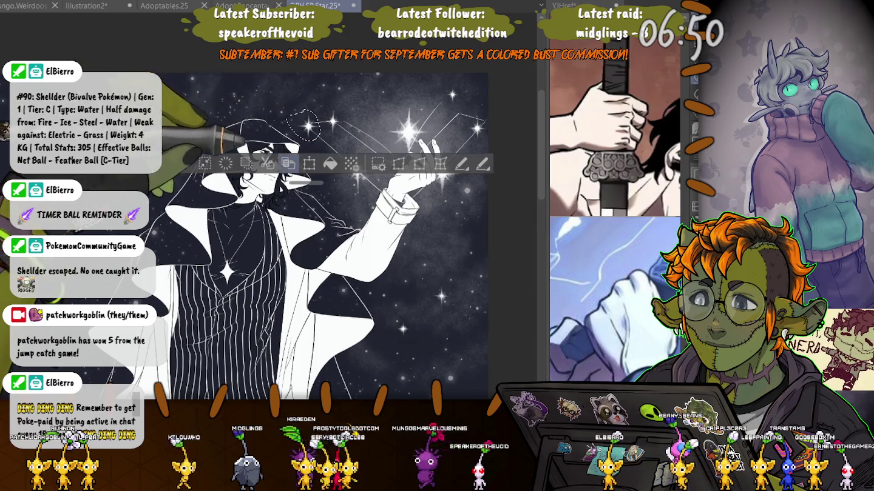
{"action": "left_click", "coordinate": [309, 163]}
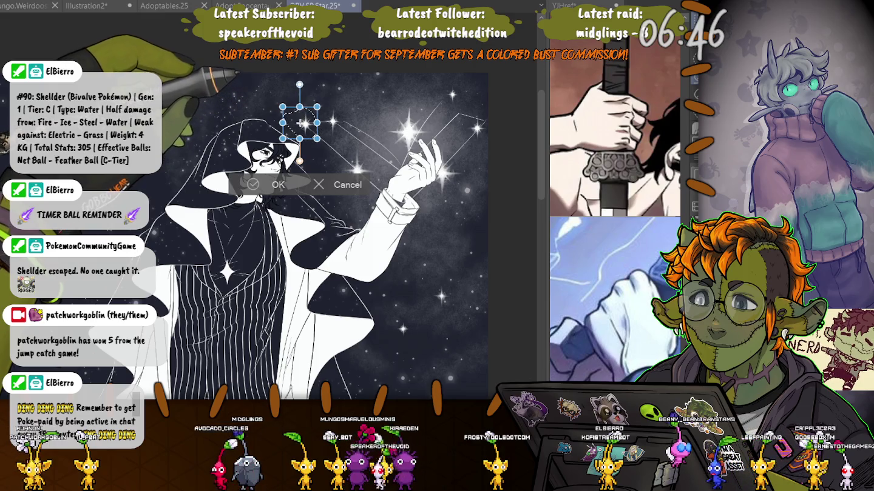
{"action": "key", "text": "Return"}
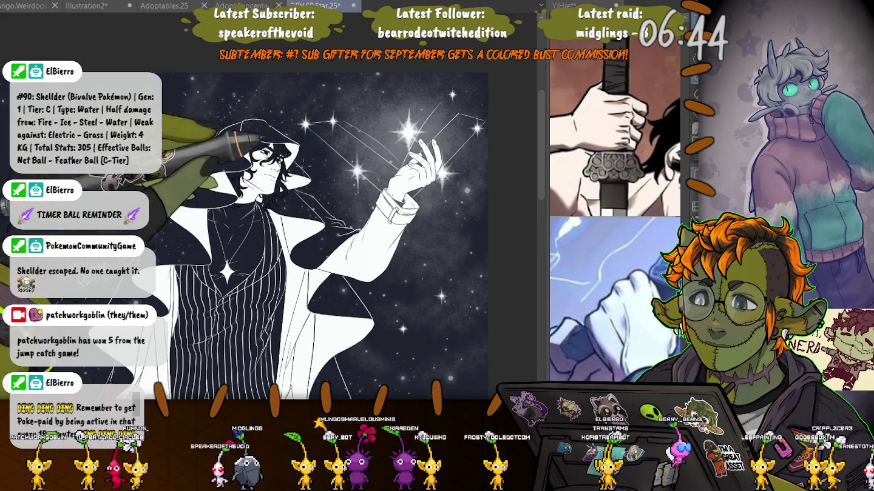
{"action": "left_click_drag", "start_coordinate": [478, 110], "coordinate": [469, 143]}
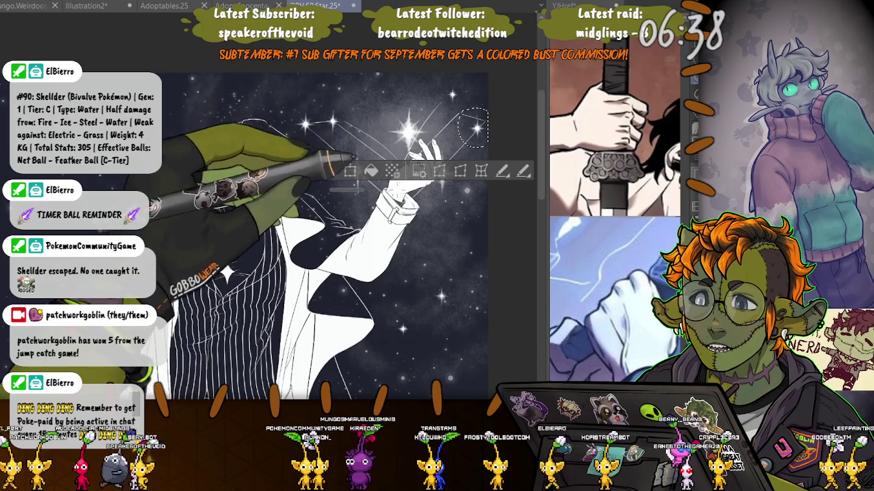
{"action": "left_click", "coordinate": [481, 171]}
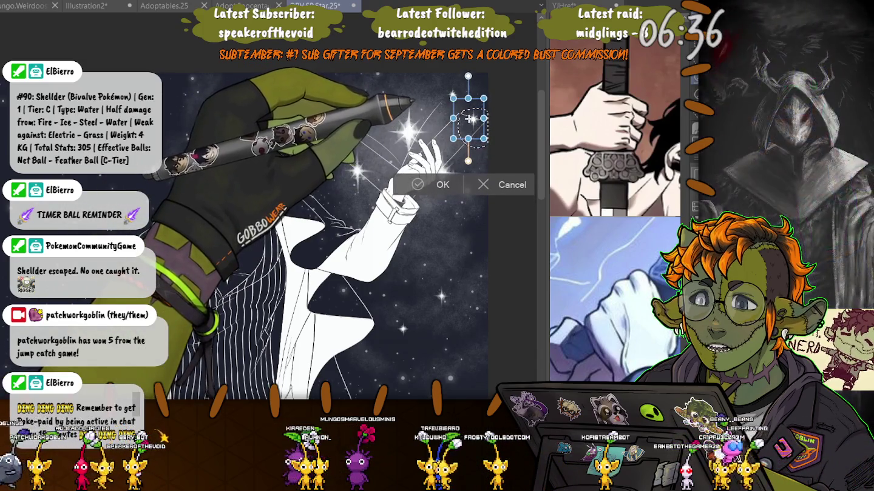
{"action": "key", "text": "Return"}
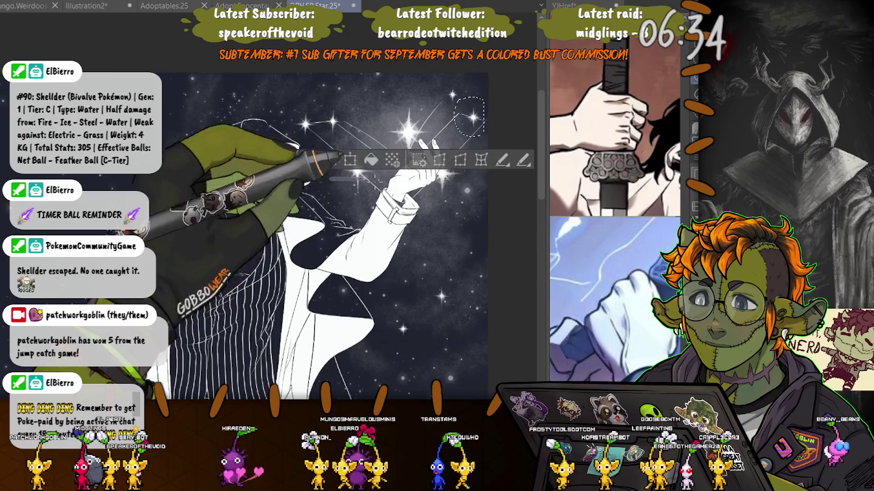
{"action": "key", "text": "ctrl+d"}
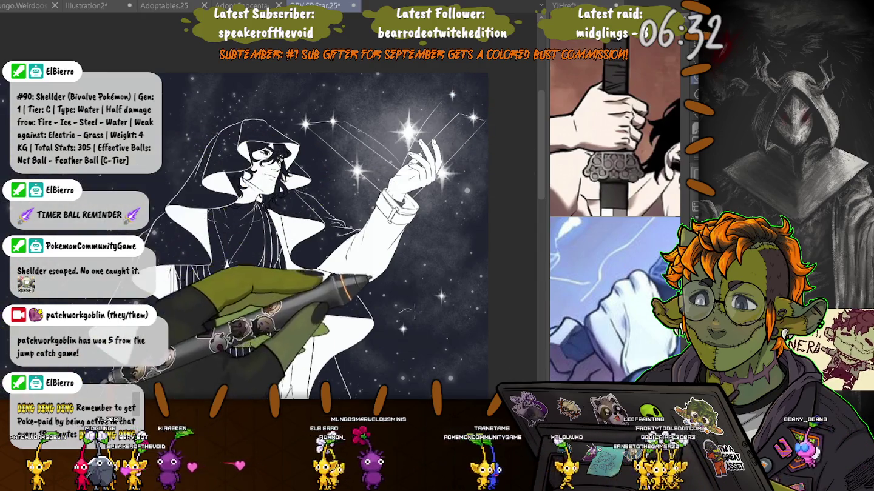
Move the small star right of the sleeve up above the bright cluster
{"action": "left_click_drag", "start_coordinate": [414, 311], "coordinate": [415, 312]}
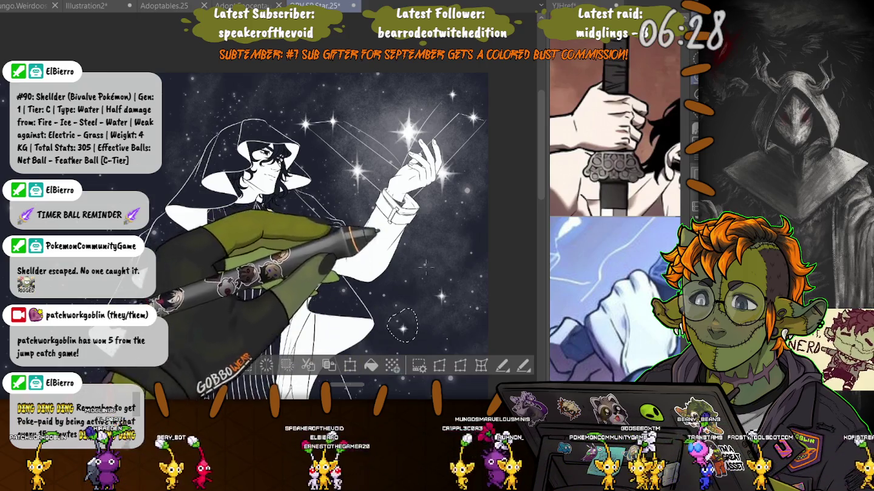
{"action": "mouse_move", "coordinate": [402, 326]}
{"action": "left_mouse_down"}
{"action": "mouse_move", "coordinate": [438, 294]}
{"action": "mouse_move", "coordinate": [457, 114]}
{"action": "left_mouse_up"}
{"action": "key", "text": "ctrl+t"}
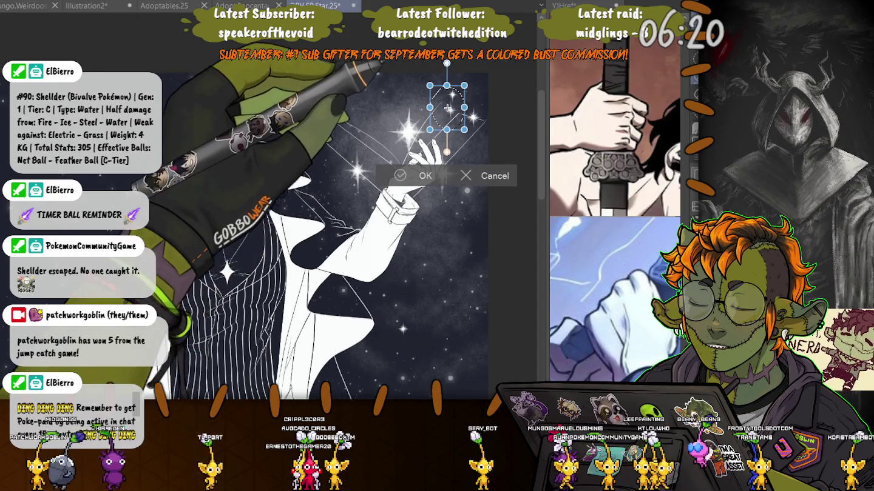
{"action": "key", "text": "Return"}
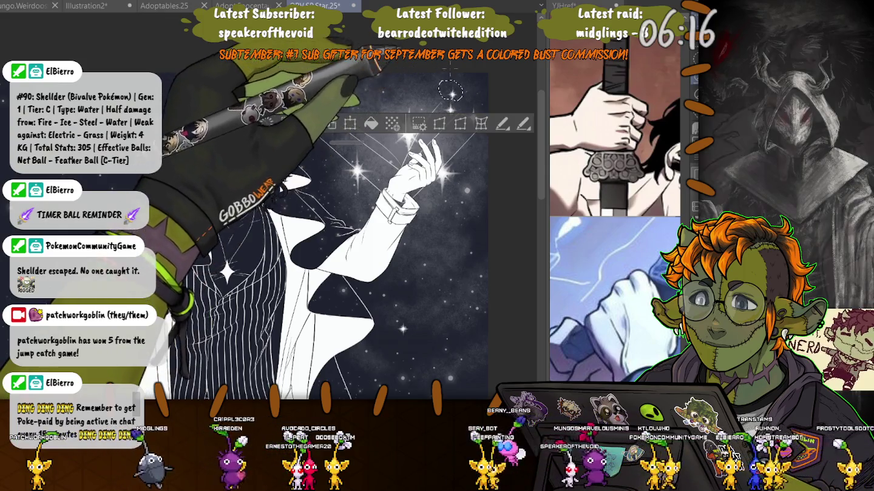
Move the upper star near the cluster down and to the left
{"action": "scroll", "coordinate": [335, 236], "scroll_direction": "up", "scroll_amount": 3}
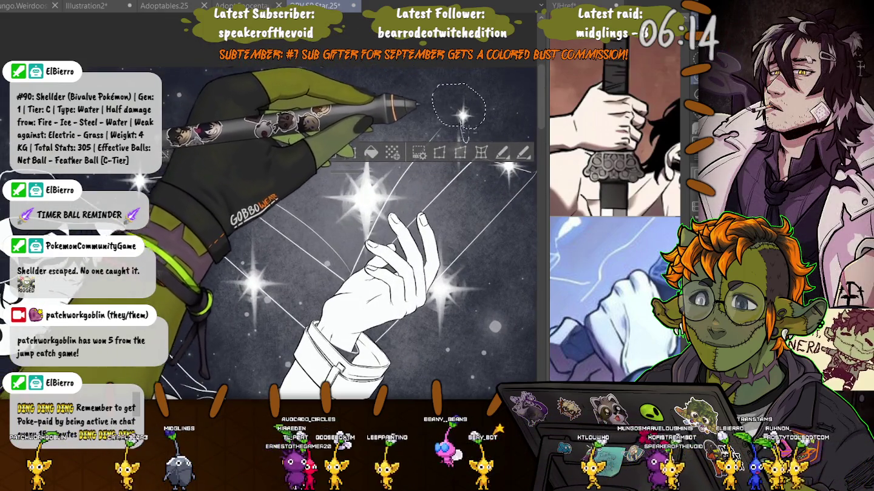
{"action": "left_click_drag", "start_coordinate": [472, 124], "coordinate": [465, 142]}
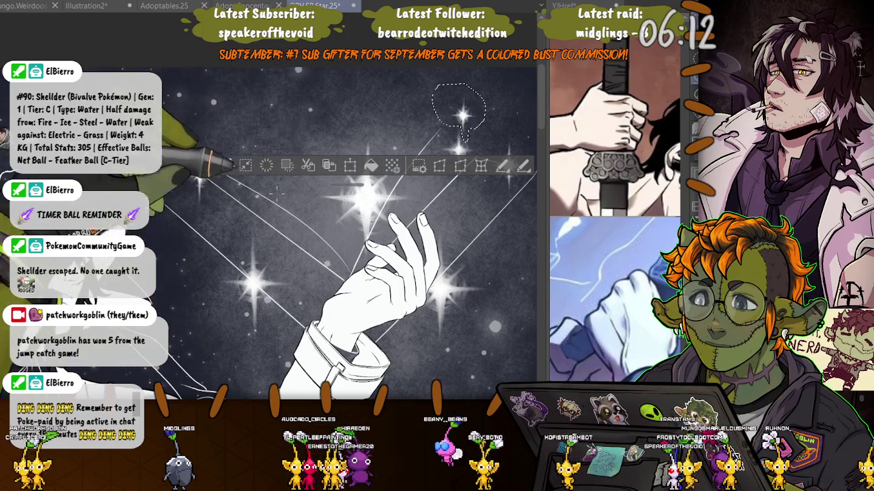
{"action": "scroll", "coordinate": [400, 141], "scroll_direction": "up", "scroll_amount": 4}
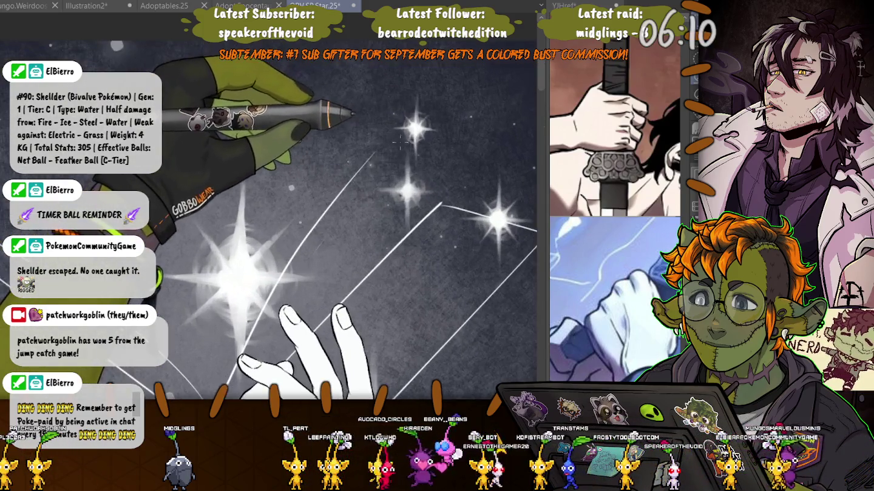
{"action": "left_click_drag", "start_coordinate": [427, 163], "coordinate": [370, 95]}
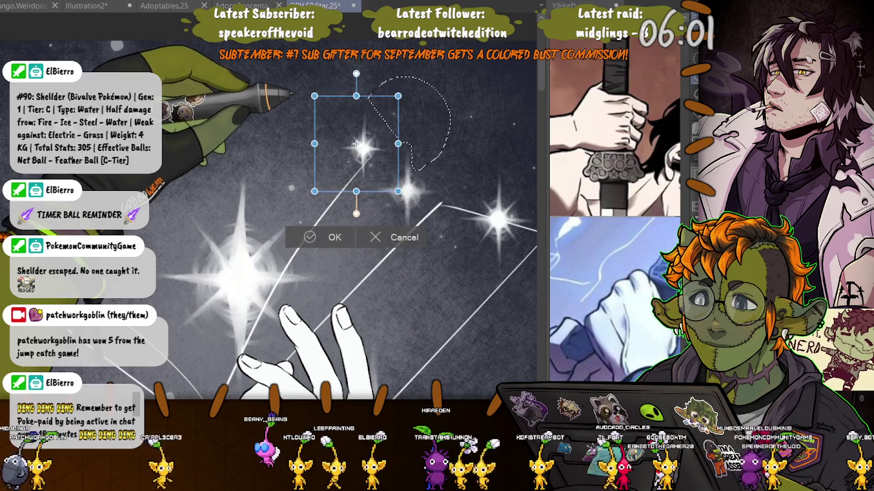
{"action": "left_click_drag", "start_coordinate": [357, 146], "coordinate": [340, 182]}
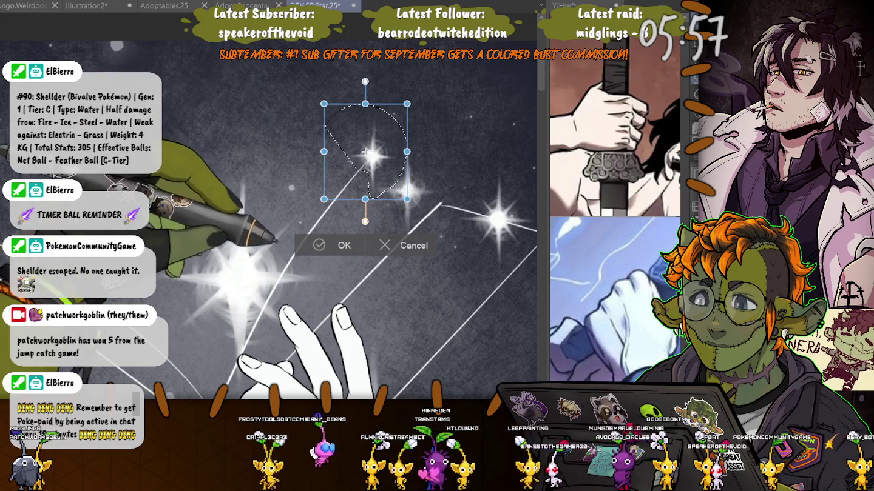
{"action": "left_click", "coordinate": [341, 245]}
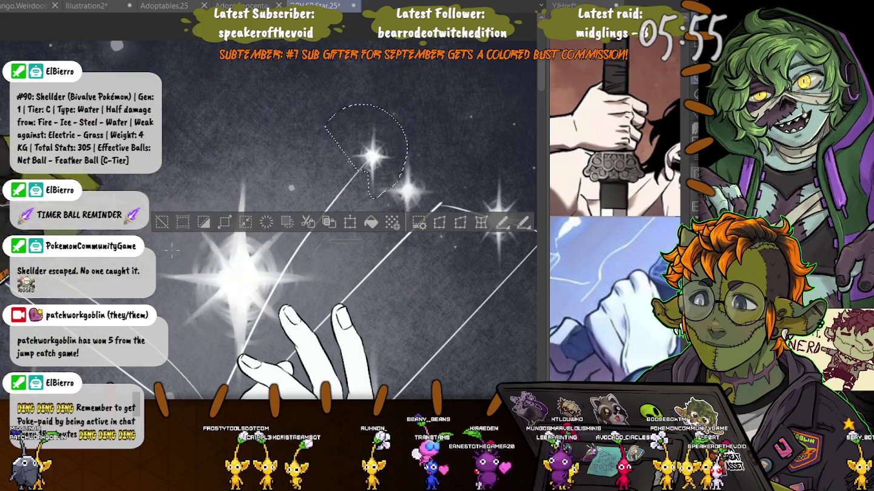
{"action": "key", "text": "ctrl+d"}
Nudge the area beside the fingertips slightly right and down
{"action": "scroll", "coordinate": [173, 250], "scroll_direction": "down", "scroll_amount": 5}
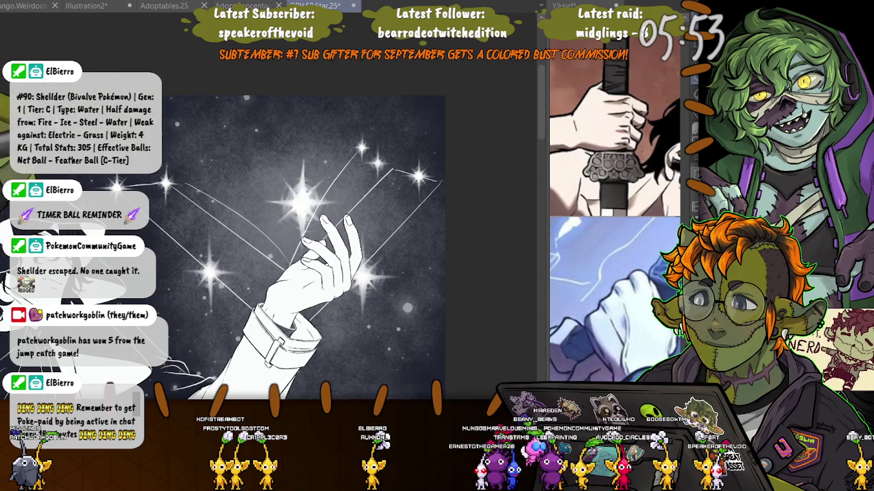
{"action": "mouse_move", "coordinate": [171, 207]}
{"action": "left_mouse_down"}
{"action": "mouse_move", "coordinate": [366, 174]}
{"action": "mouse_move", "coordinate": [319, 225]}
{"action": "left_mouse_up"}
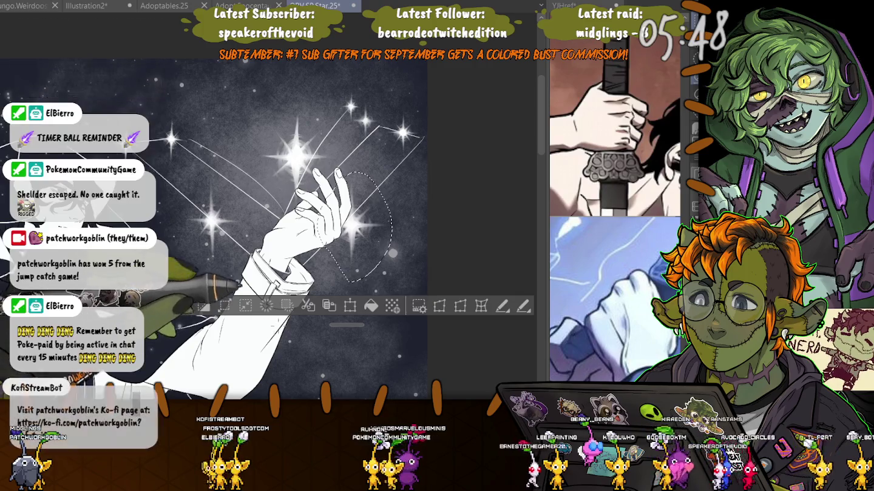
{"action": "key", "text": "ctrl+t"}
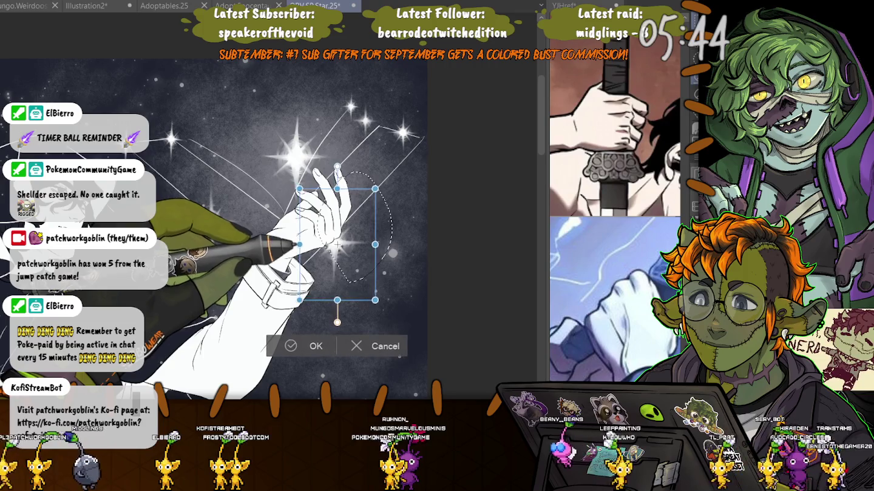
{"action": "left_click_drag", "start_coordinate": [333, 243], "coordinate": [339, 233]}
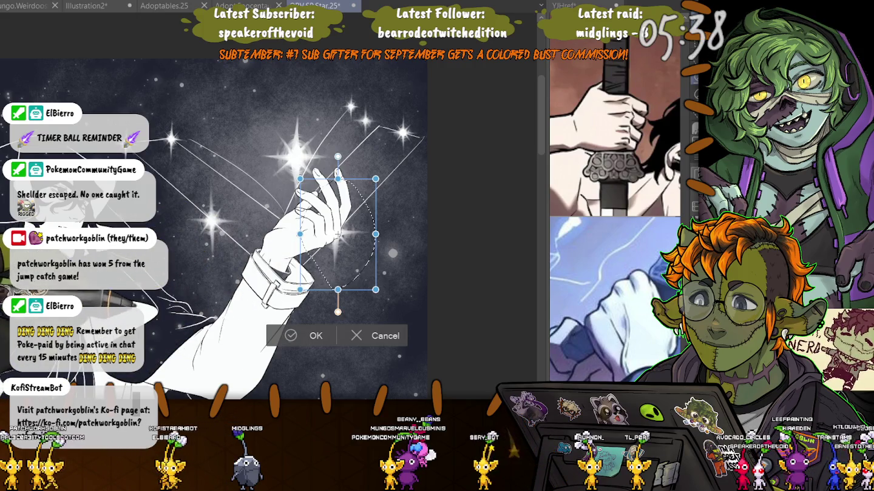
{"action": "key", "text": "Return"}
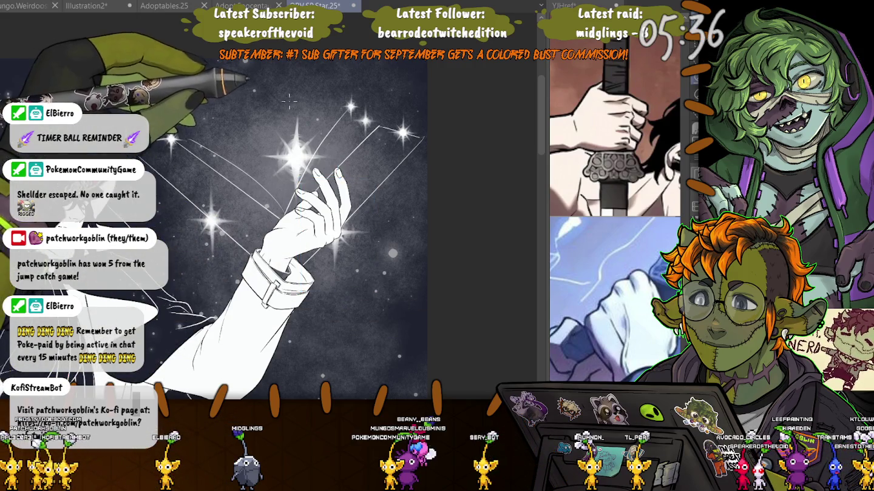
Move the bright star down and left to sit just above the fingertips
{"action": "left_click_drag", "start_coordinate": [290, 102], "coordinate": [257, 111]}
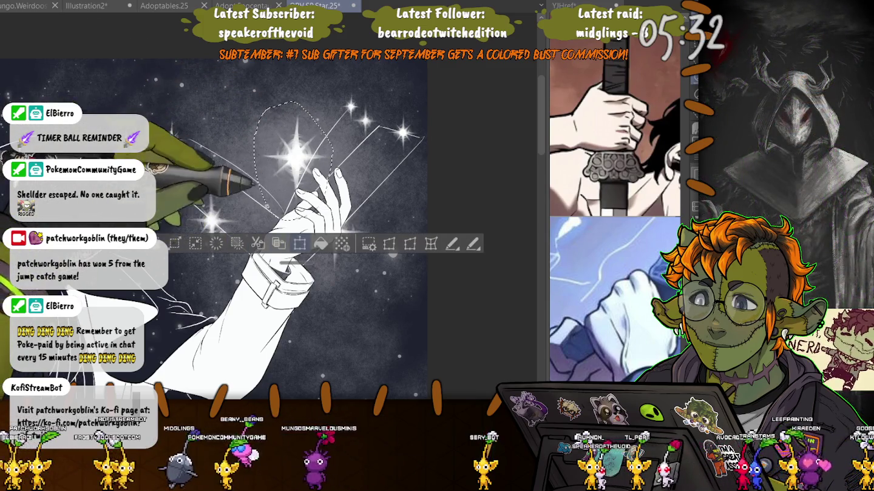
{"action": "key", "text": "ctrl+t"}
{"action": "left_click_drag", "start_coordinate": [293, 161], "coordinate": [280, 181]}
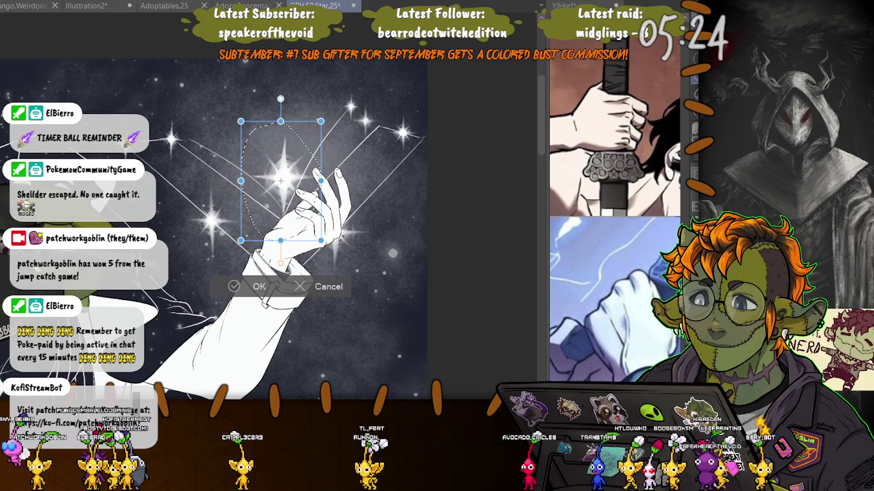
{"action": "left_click_drag", "start_coordinate": [281, 181], "coordinate": [278, 181]}
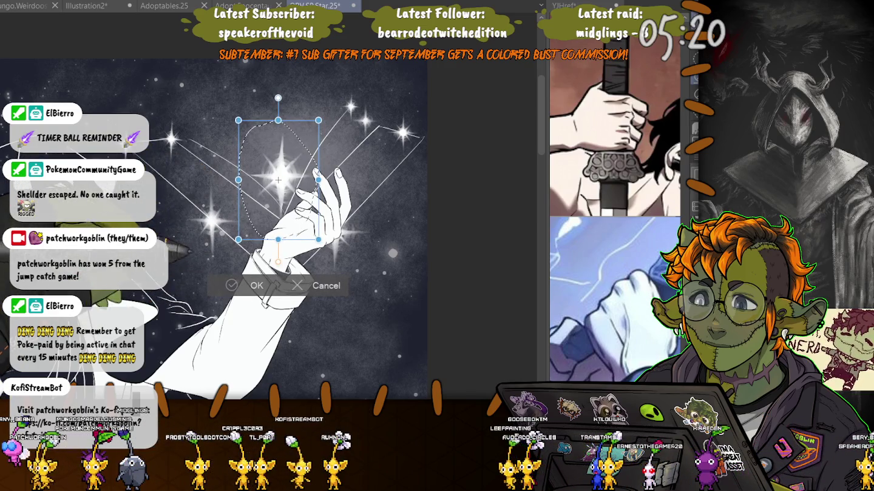
{"action": "key", "text": "Return"}
{"action": "scroll", "coordinate": [212, 207], "scroll_direction": "down", "scroll_amount": 5}
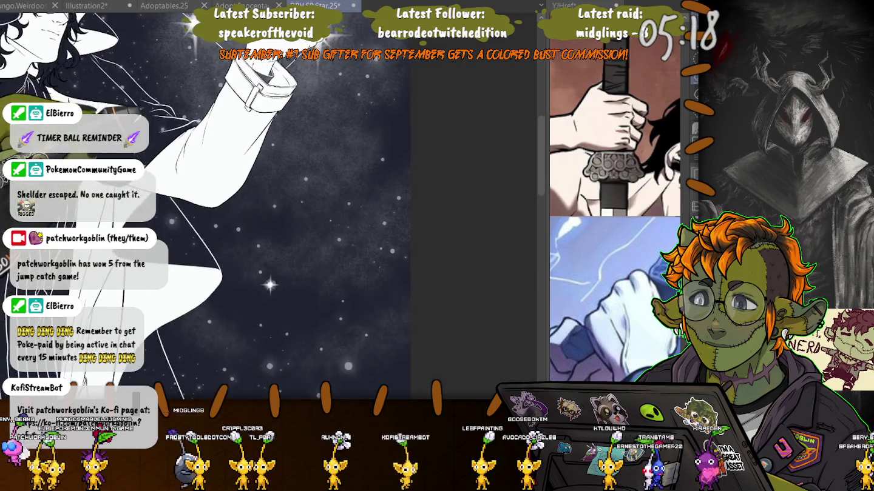
Move the small star into the upper-left sky and undo the fingertip's diagonal line
{"action": "key", "text": "ctrl+t"}
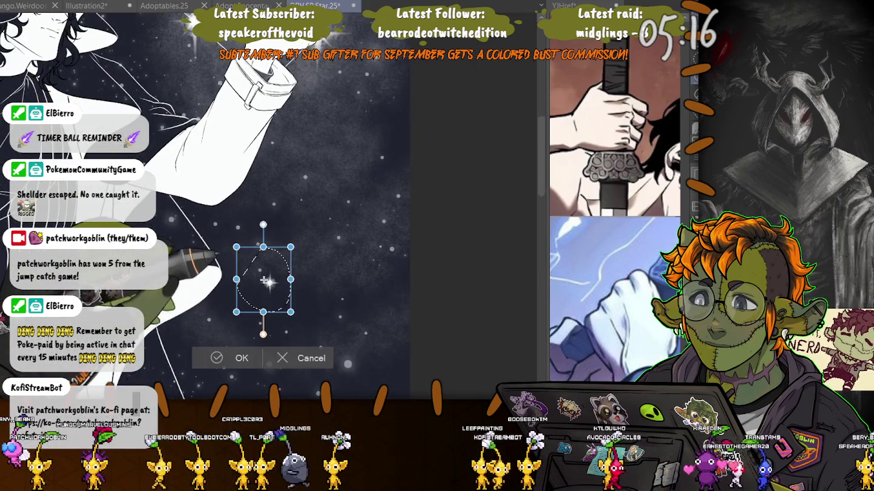
{"action": "key", "text": "Return"}
{"action": "scroll", "coordinate": [267, 207], "scroll_direction": "up", "scroll_amount": 5}
{"action": "key", "text": "ctrl+t"}
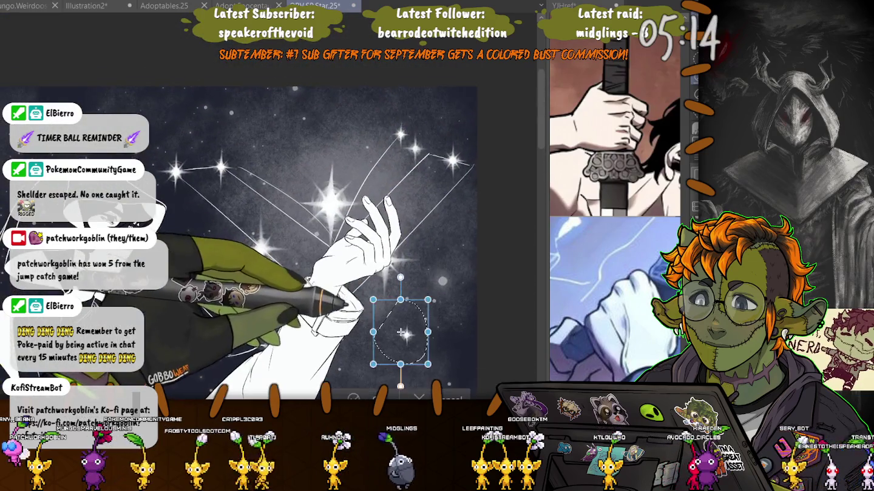
{"action": "left_click_drag", "start_coordinate": [400, 320], "coordinate": [282, 189]}
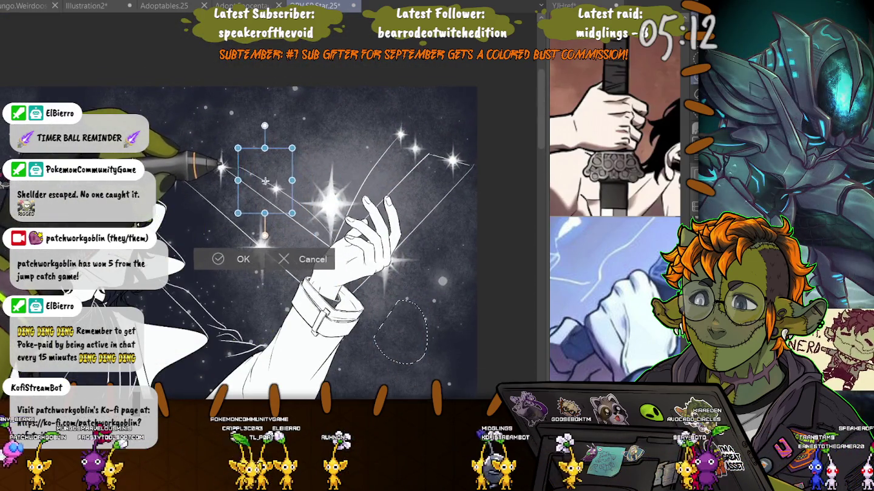
{"action": "left_click_drag", "start_coordinate": [259, 178], "coordinate": [260, 178]}
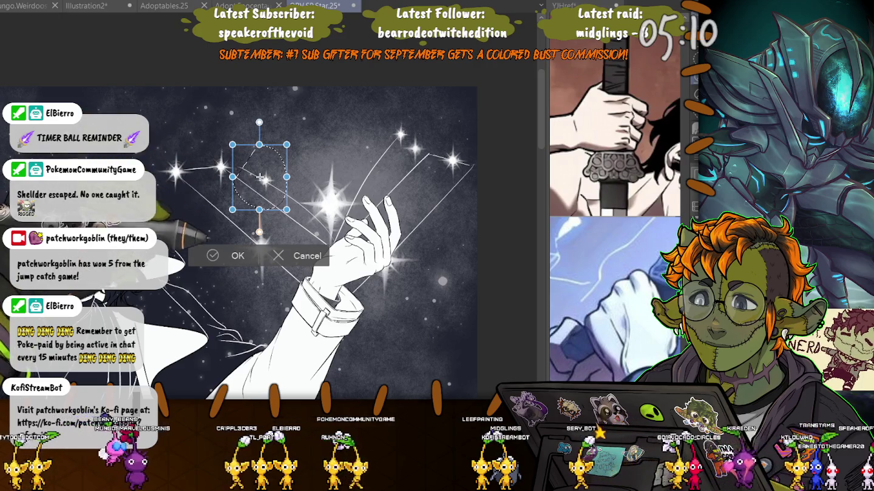
{"action": "key", "text": "Return"}
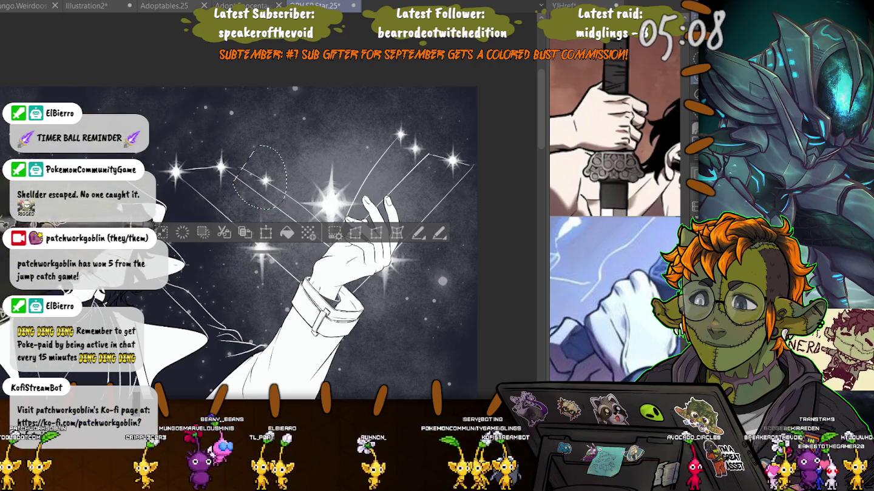
{"action": "key", "text": "ctrl+d"}
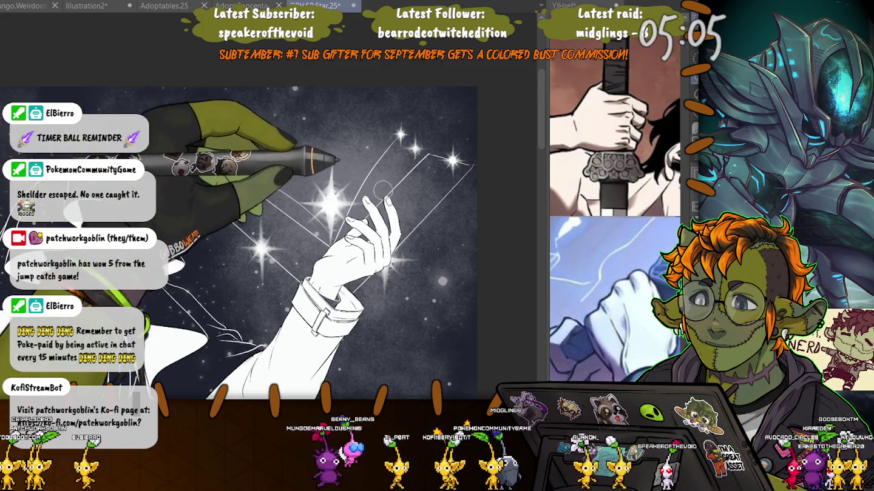
{"action": "key", "text": "ctrl+z"}
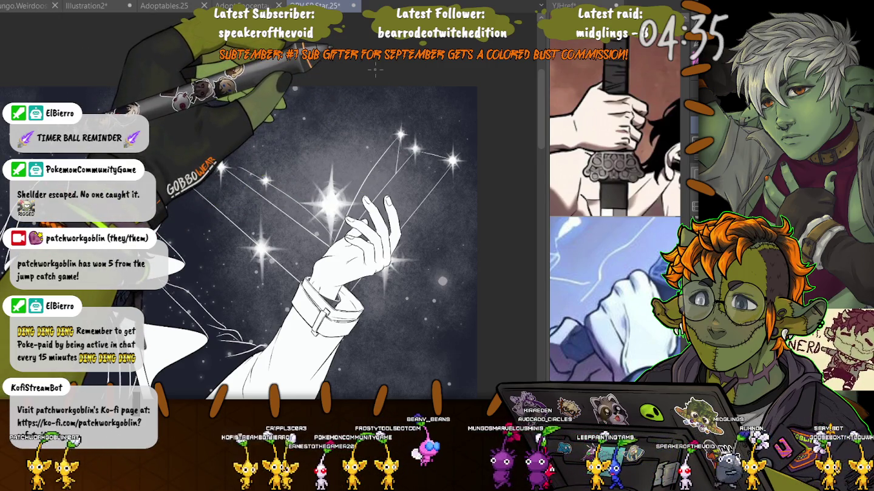
{"action": "left_click_drag", "start_coordinate": [375, 70], "coordinate": [389, 93]}
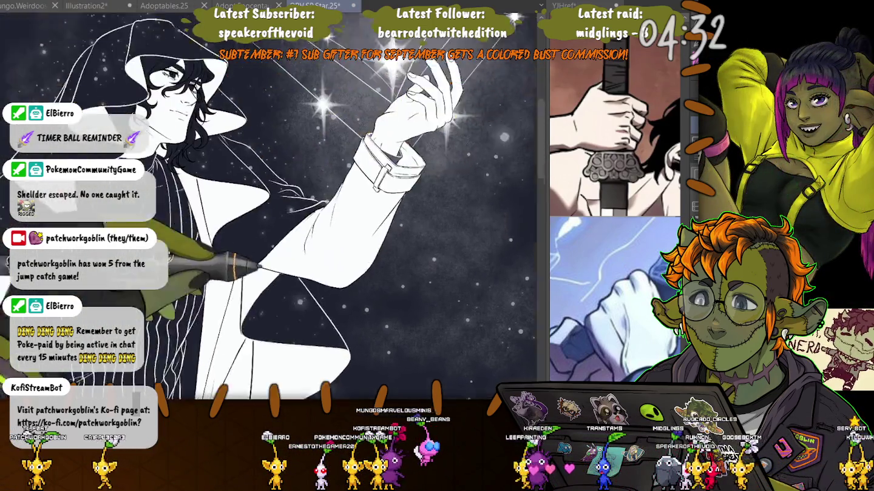
{"action": "left_click_drag", "start_coordinate": [344, 219], "coordinate": [418, 155]}
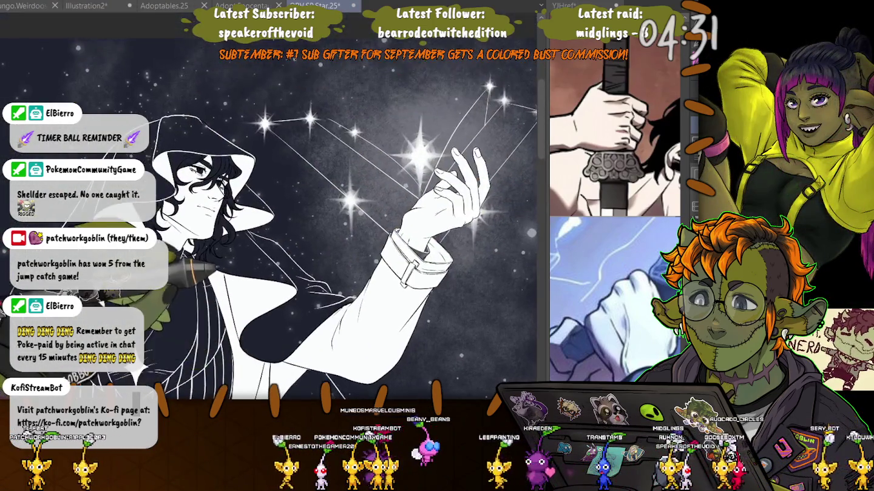
{"action": "left_click_drag", "start_coordinate": [298, 310], "coordinate": [213, 328]}
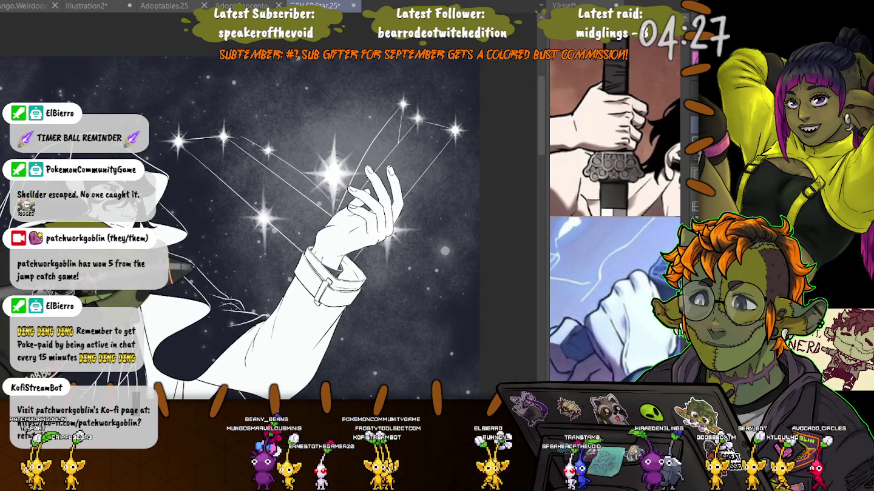
{"action": "left_click_drag", "start_coordinate": [237, 216], "coordinate": [273, 104]}
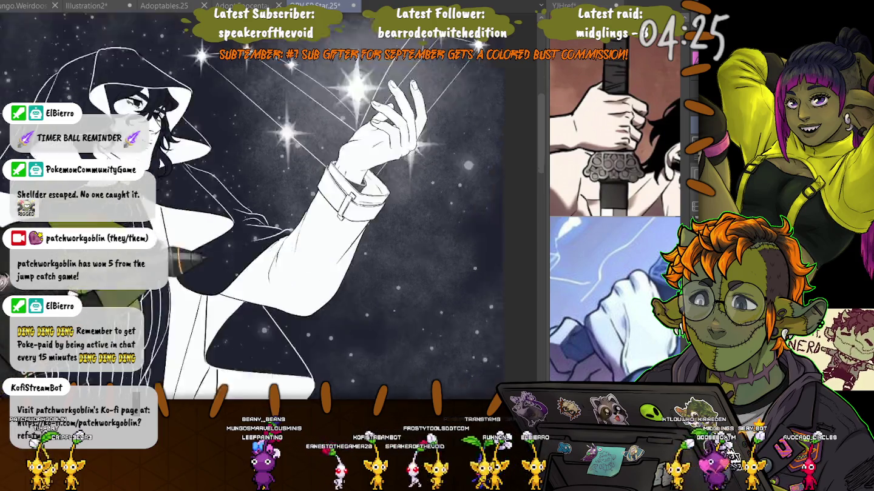
{"action": "scroll", "coordinate": [273, 103], "scroll_direction": "up", "scroll_amount": 5}
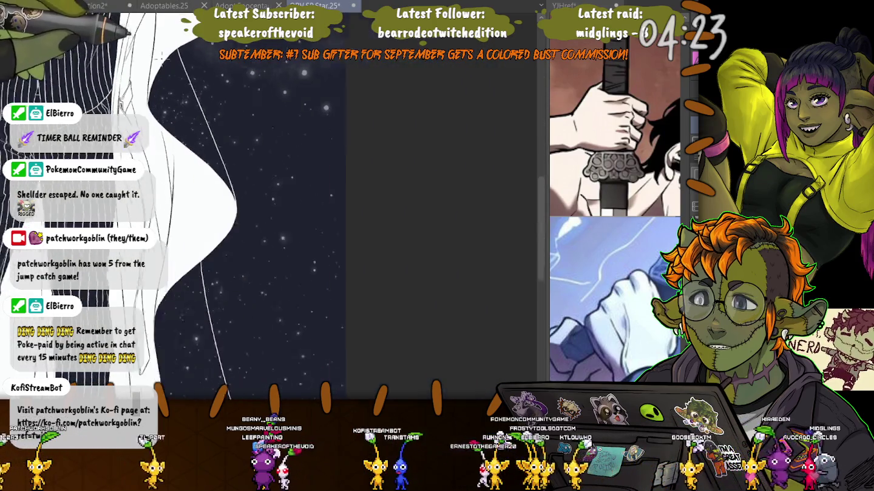
{"action": "scroll", "coordinate": [308, 246], "scroll_direction": "down", "scroll_amount": 2}
{"action": "scroll", "coordinate": [308, 246], "scroll_direction": "down", "scroll_amount": 4}
{"action": "scroll", "coordinate": [308, 248], "scroll_direction": "up", "scroll_amount": 1}
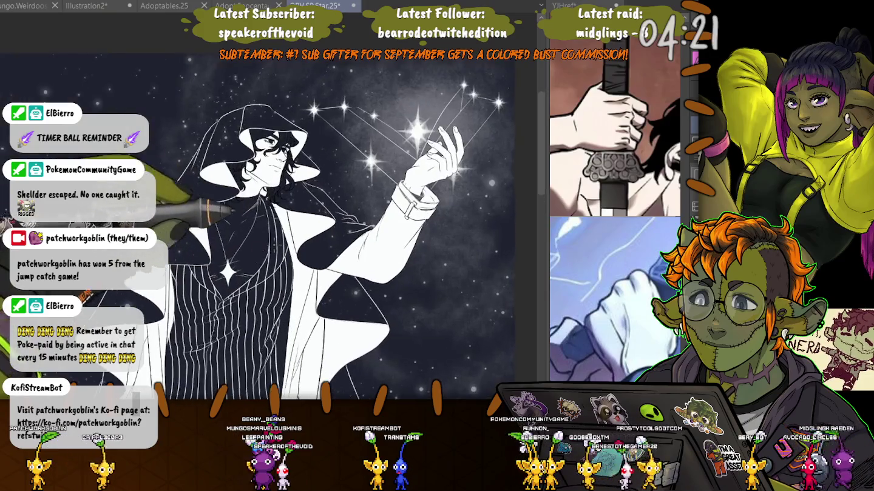
{"action": "scroll", "coordinate": [308, 247], "scroll_direction": "up", "scroll_amount": 2}
{"action": "scroll", "coordinate": [309, 248], "scroll_direction": "up", "scroll_amount": 2}
{"action": "scroll", "coordinate": [308, 247], "scroll_direction": "up", "scroll_amount": 1}
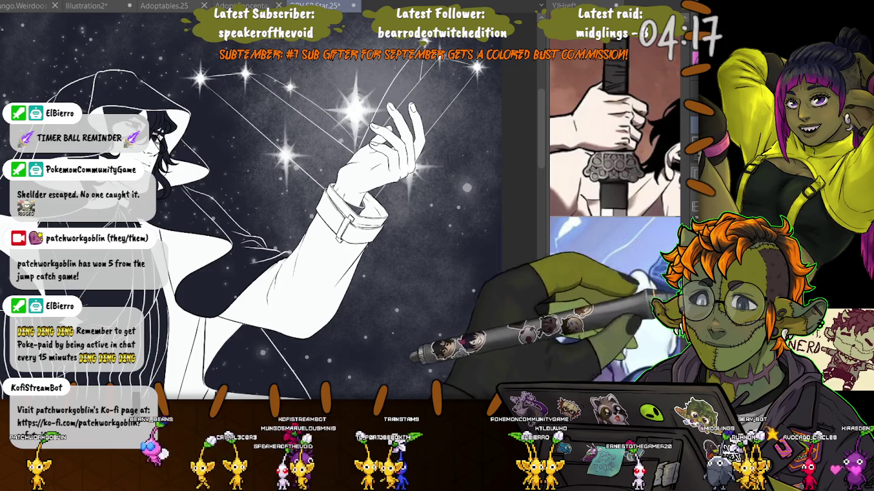
{"action": "key", "text": "ctrl+z"}
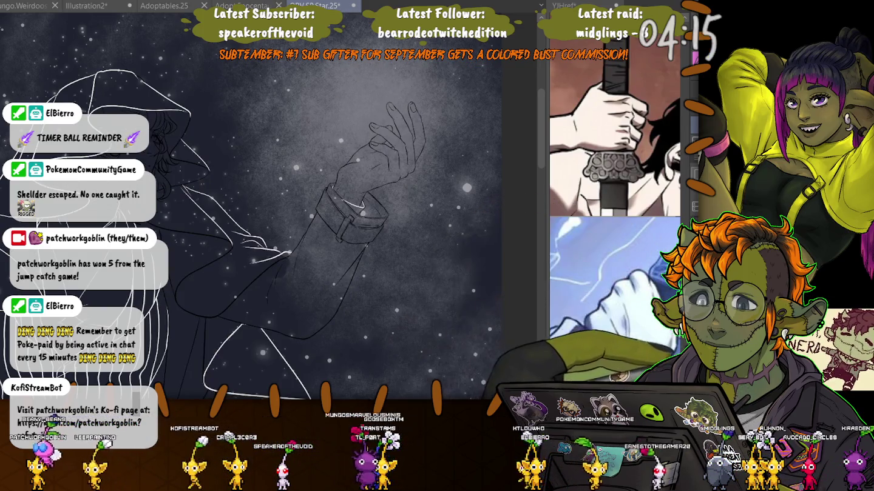
{"action": "key", "text": "ctrl+y"}
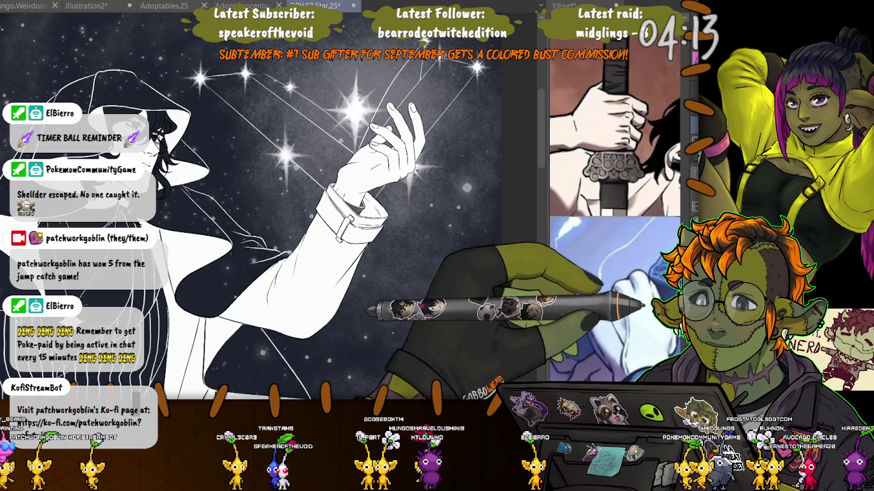
{"action": "key", "text": "ctrl+z"}
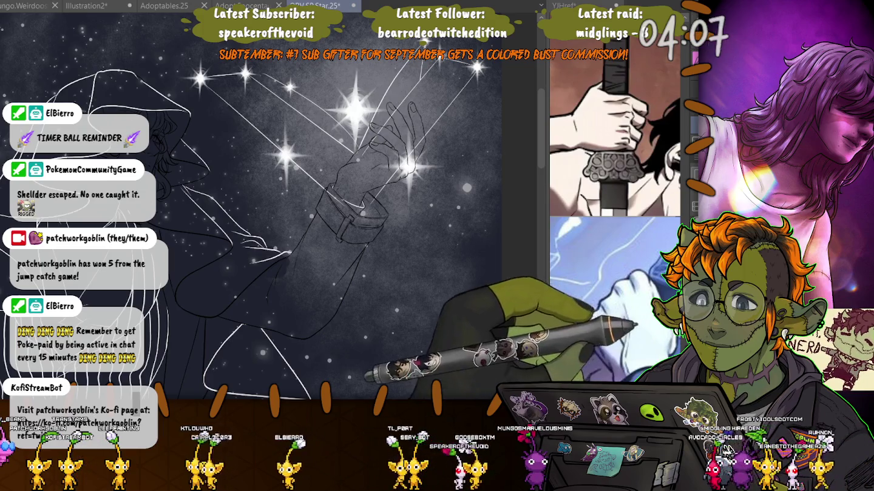
{"action": "key", "text": "ctrl+y"}
{"action": "scroll", "coordinate": [273, 243], "scroll_direction": "down", "scroll_amount": 2}
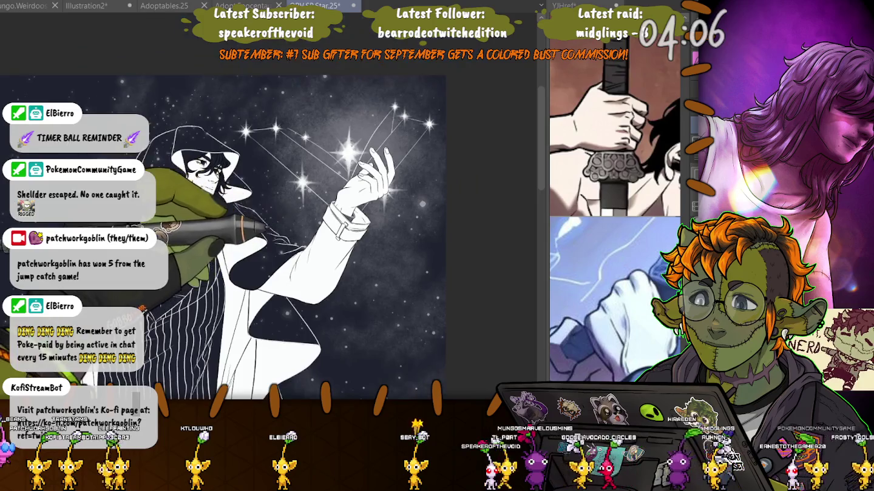
{"action": "scroll", "coordinate": [273, 243], "scroll_direction": "down", "scroll_amount": 1}
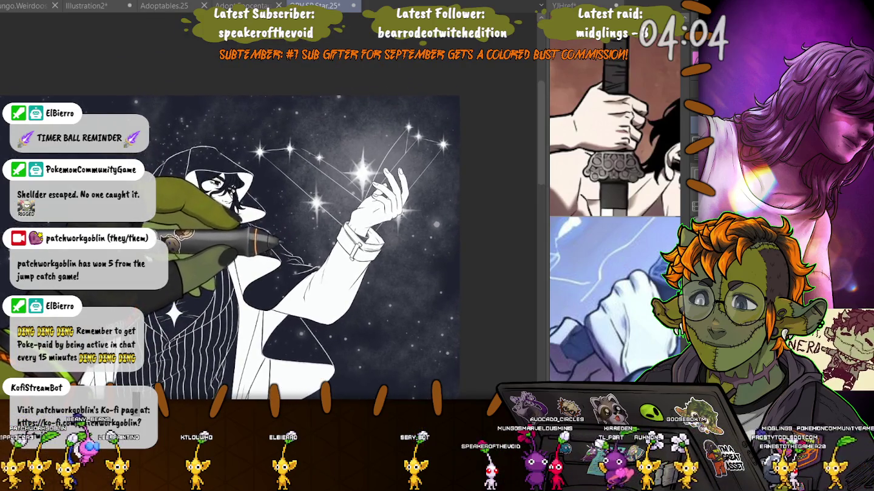
{"action": "scroll", "coordinate": [243, 243], "scroll_direction": "up", "scroll_amount": 2}
{"action": "scroll", "coordinate": [243, 244], "scroll_direction": "up", "scroll_amount": 2}
{"action": "scroll", "coordinate": [243, 243], "scroll_direction": "up", "scroll_amount": 1}
{"action": "scroll", "coordinate": [248, 237], "scroll_direction": "down", "scroll_amount": 3}
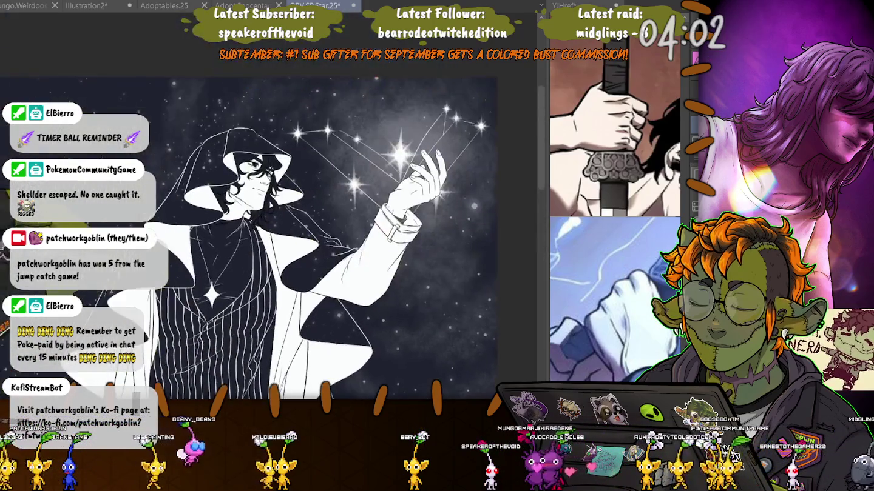
{"action": "scroll", "coordinate": [449, 152], "scroll_direction": "up", "scroll_amount": 1}
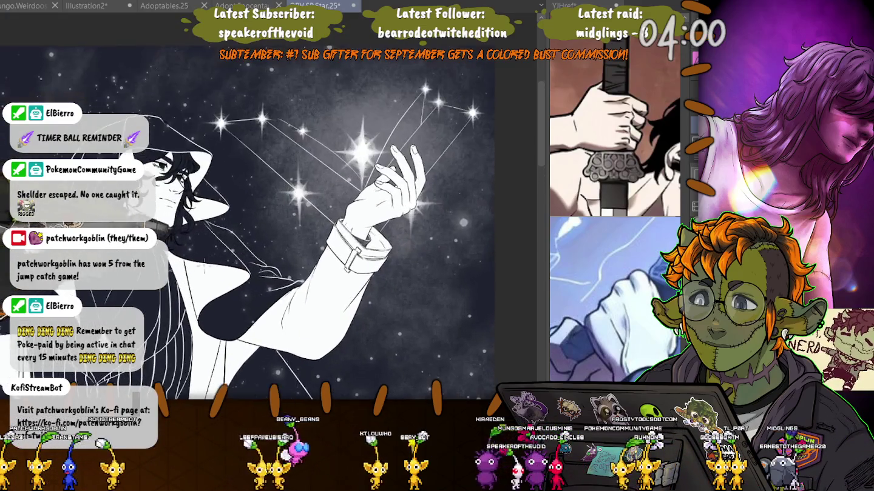
{"action": "scroll", "coordinate": [449, 151], "scroll_direction": "up", "scroll_amount": 1}
{"action": "scroll", "coordinate": [450, 152], "scroll_direction": "up", "scroll_amount": 1}
{"action": "left_click_drag", "start_coordinate": [217, 256], "coordinate": [223, 259]}
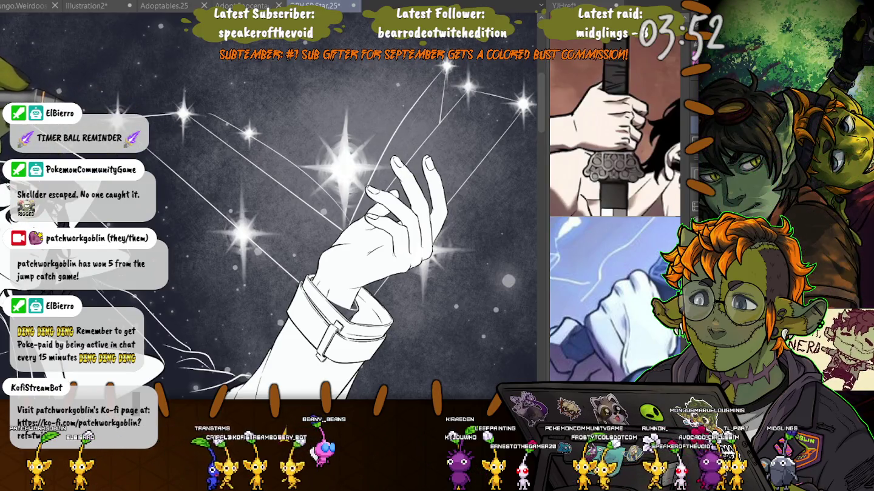
{"action": "mouse_move", "coordinate": [453, 99]}
{"action": "left_mouse_down"}
{"action": "mouse_move", "coordinate": [446, 105]}
{"action": "mouse_move", "coordinate": [474, 91]}
{"action": "left_mouse_up"}
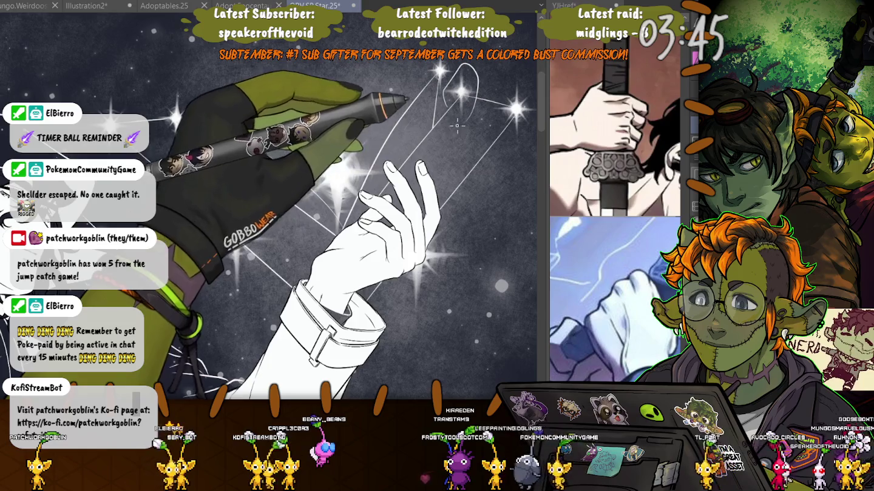
Undo the stray loop stroke and reposition the top star, reverting an accidental white fill
{"action": "key", "text": "ctrl+z"}
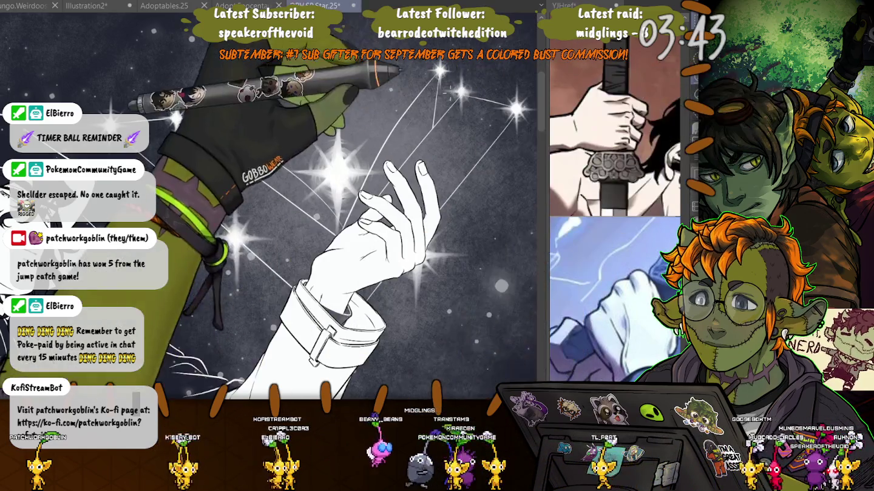
{"action": "scroll", "coordinate": [448, 101], "scroll_direction": "up", "scroll_amount": 3}
{"action": "mouse_move", "coordinate": [434, 86]}
{"action": "left_mouse_down"}
{"action": "mouse_move", "coordinate": [450, 127]}
{"action": "mouse_move", "coordinate": [437, 58]}
{"action": "left_mouse_up"}
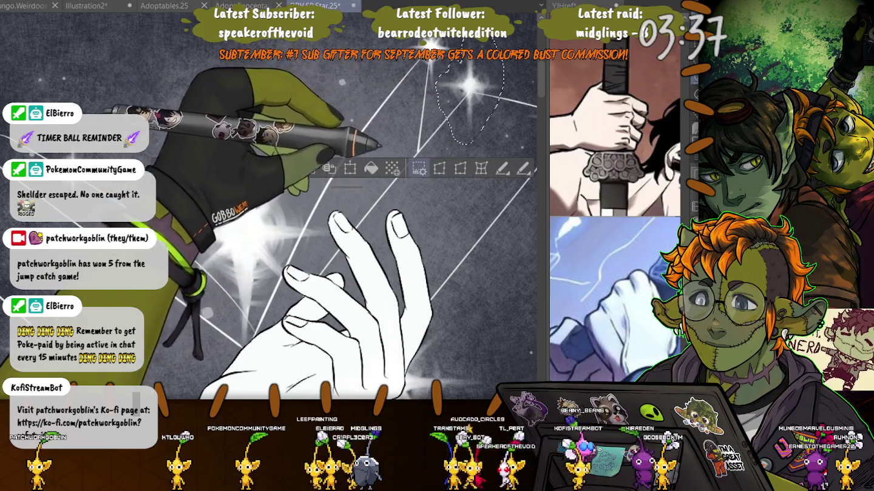
{"action": "left_click", "coordinate": [370, 168]}
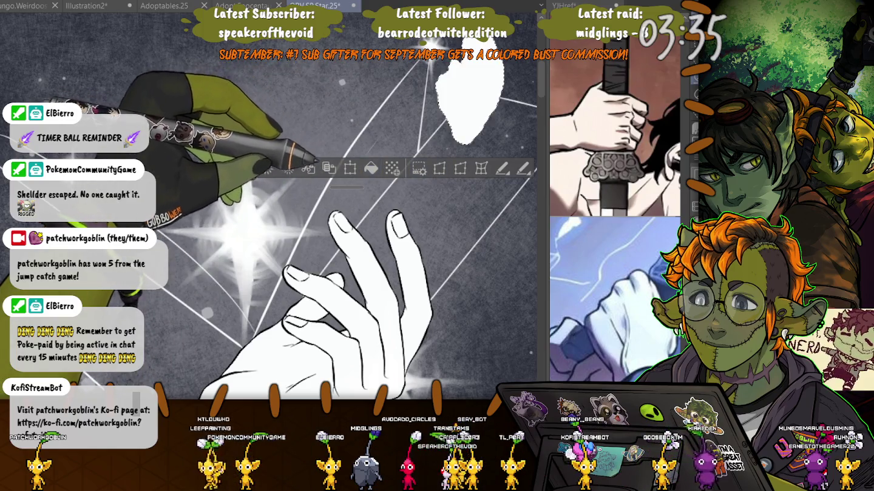
{"action": "key", "text": "ctrl+z"}
{"action": "key", "text": "ctrl+t"}
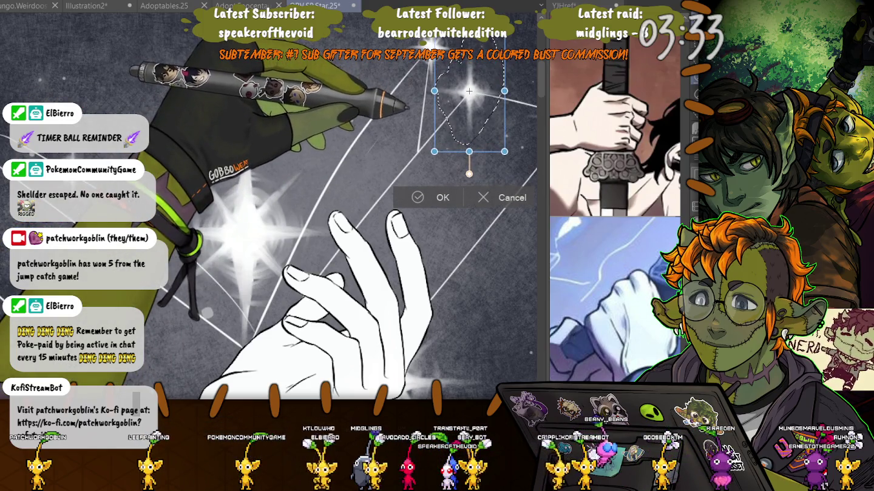
{"action": "key", "text": "Return"}
{"action": "key", "text": "ctrl+d"}
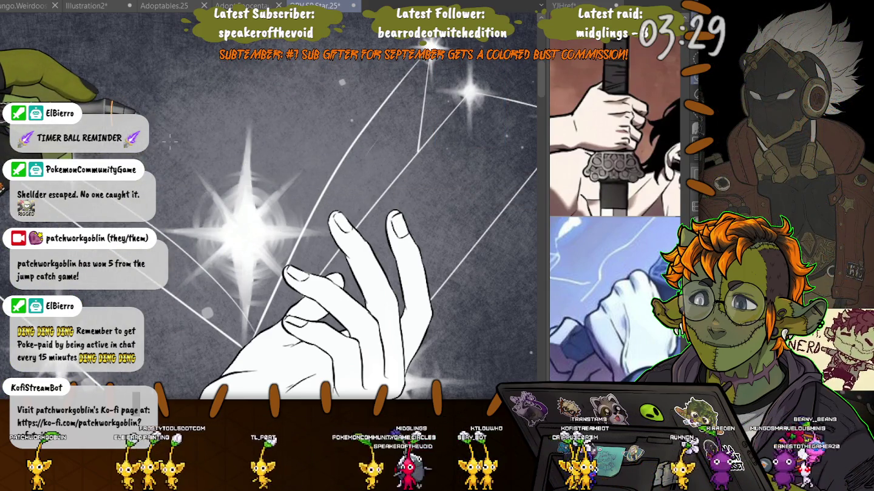
Reposition the topmost constellation star above the hand
{"action": "key", "text": "ctrl+minus"}
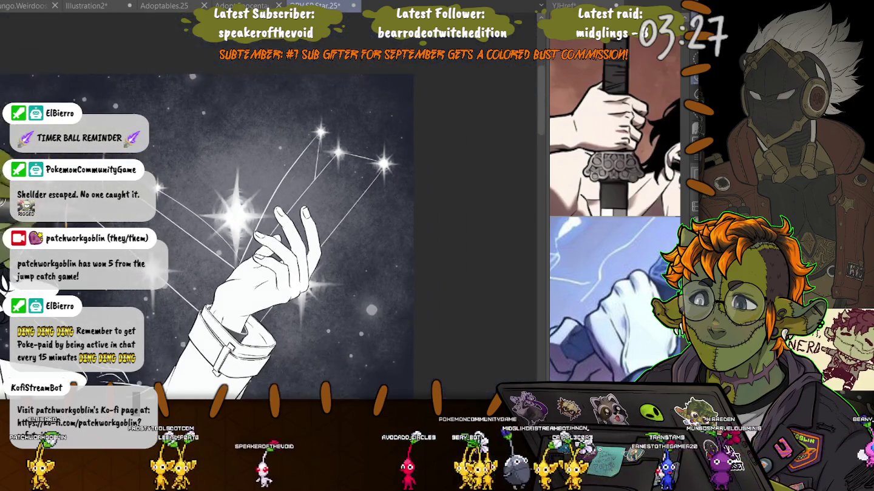
{"action": "key", "text": "ctrl+plus"}
{"action": "key", "text": "ctrl+plus"}
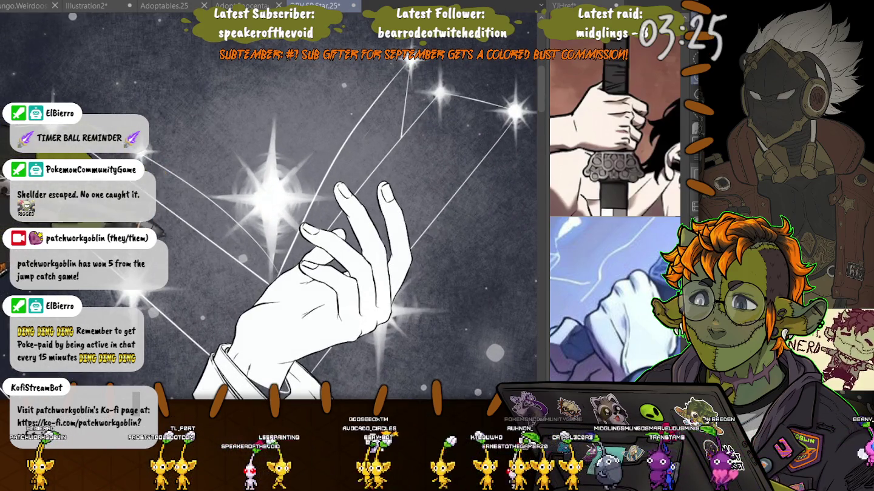
{"action": "left_click_drag", "start_coordinate": [352, 107], "coordinate": [343, 168]}
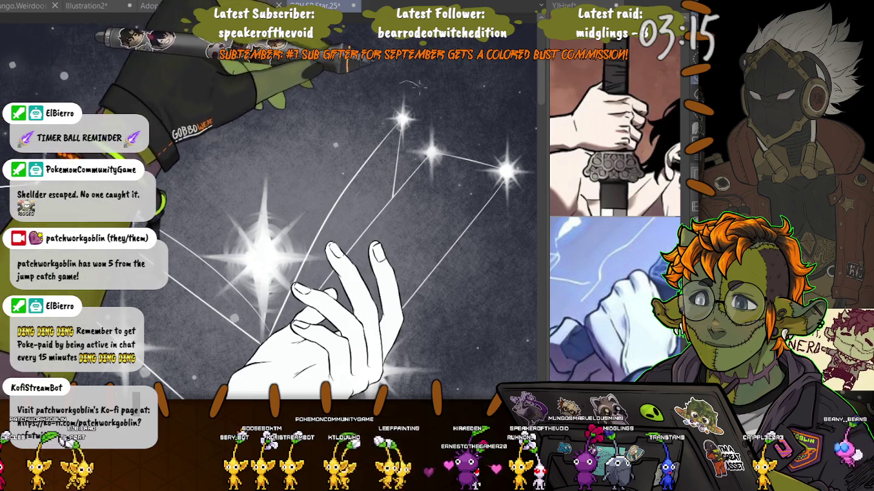
{"action": "mouse_move", "coordinate": [399, 81]}
{"action": "left_mouse_down"}
{"action": "mouse_move", "coordinate": [376, 130]}
{"action": "mouse_move", "coordinate": [388, 84]}
{"action": "left_mouse_up"}
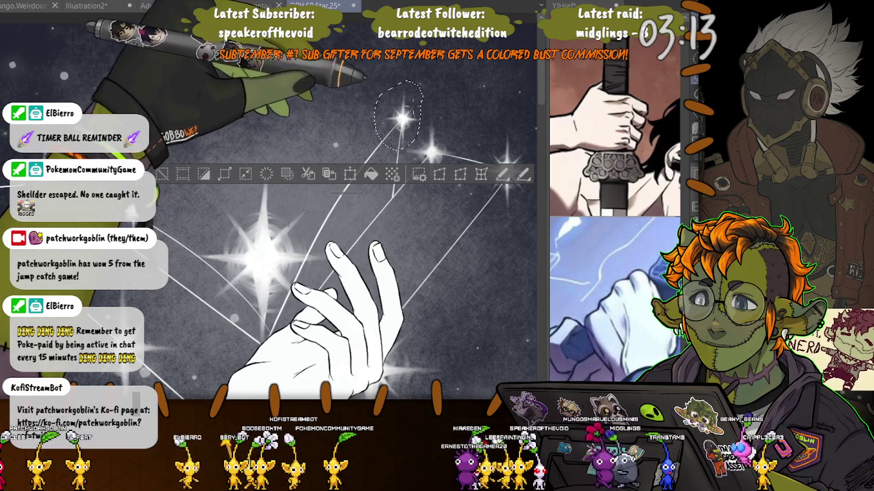
{"action": "key", "text": "ctrl+t"}
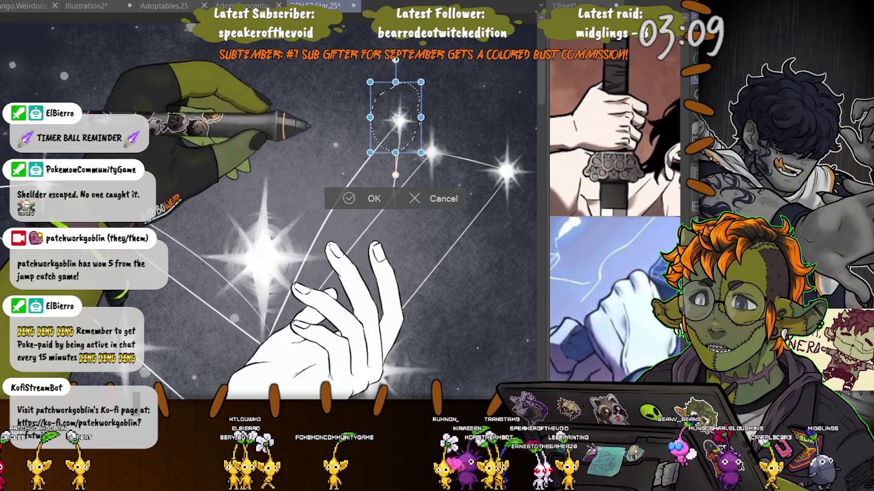
{"action": "key", "text": "Return"}
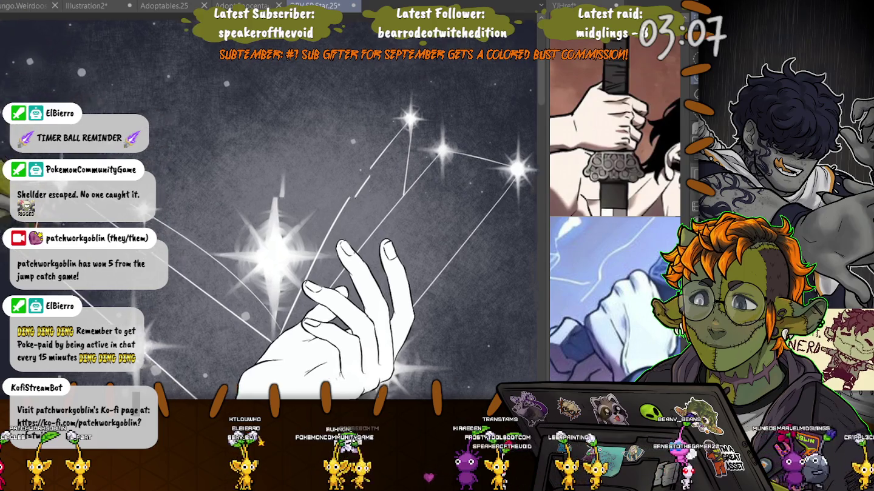
Adjust the small star left of the bright cluster
{"action": "left_click_drag", "start_coordinate": [100, 74], "coordinate": [164, 151]}
{"action": "left_click_drag", "start_coordinate": [194, 210], "coordinate": [195, 156]}
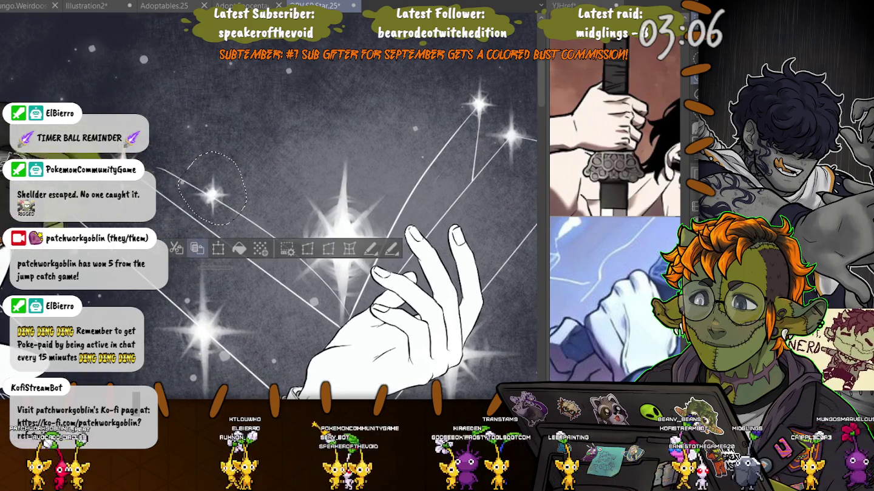
{"action": "key", "text": "ctrl+t"}
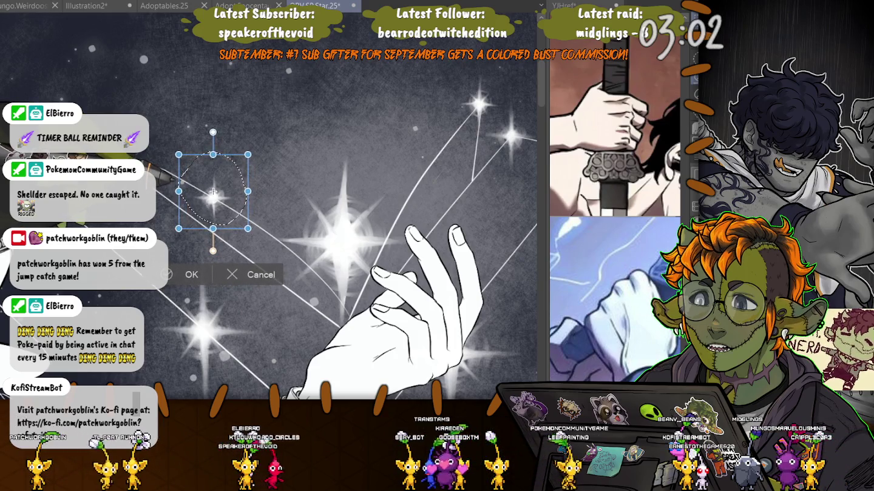
{"action": "key", "text": "Return"}
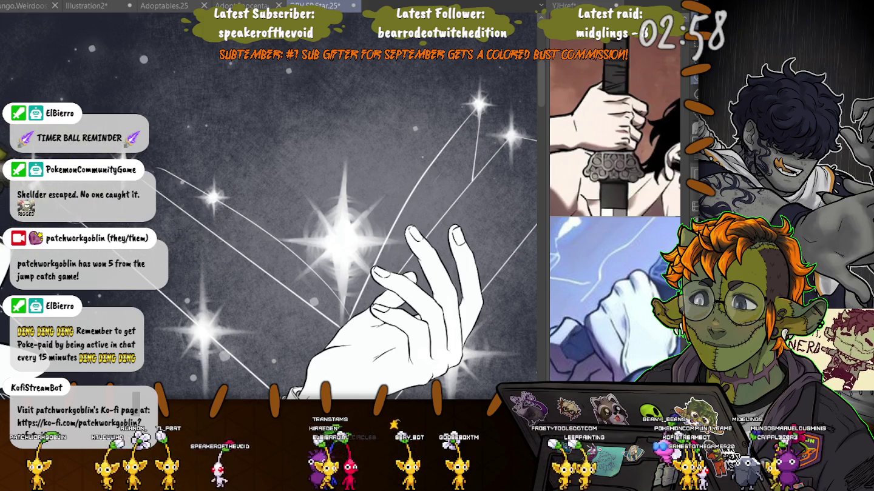
Reposition another star left of the raised hand and deselect
{"action": "mouse_move", "coordinate": [279, 370]}
{"action": "left_mouse_down"}
{"action": "mouse_move", "coordinate": [221, 254]}
{"action": "mouse_move", "coordinate": [207, 308]}
{"action": "left_mouse_up"}
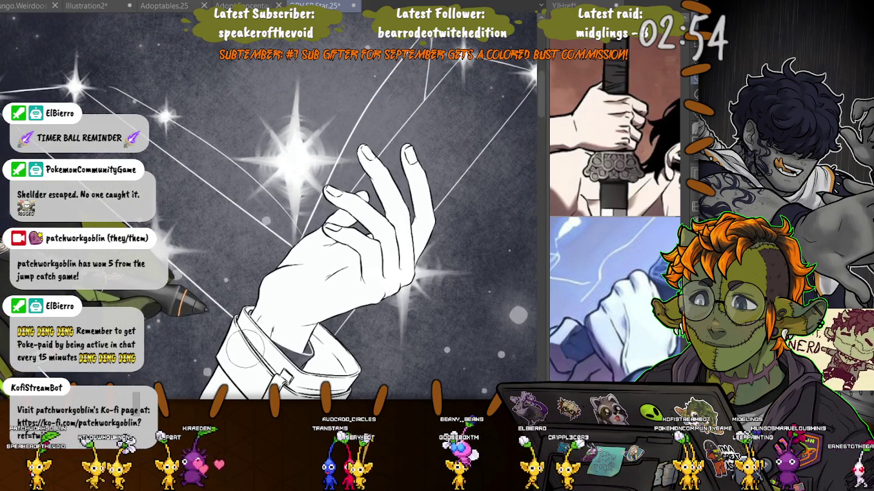
{"action": "left_click_drag", "start_coordinate": [244, 349], "coordinate": [162, 214]}
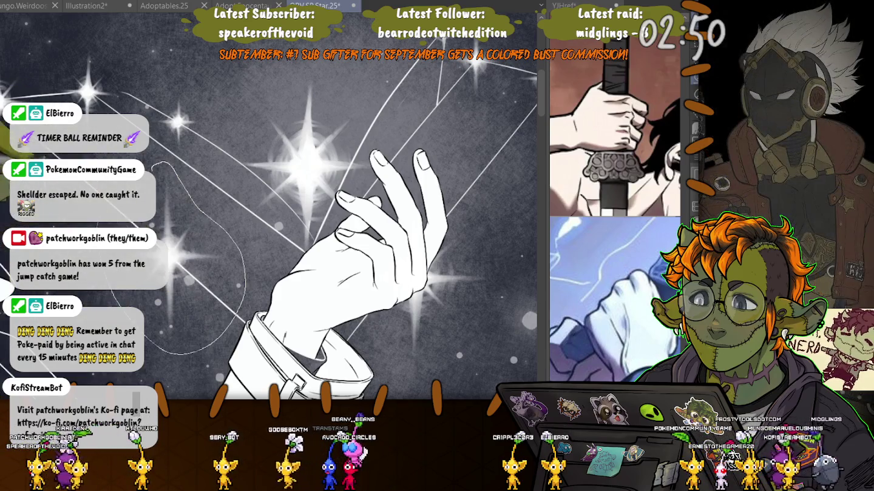
{"action": "scroll", "coordinate": [167, 163], "scroll_direction": "down", "scroll_amount": 3}
{"action": "left_click_drag", "start_coordinate": [121, 243], "coordinate": [209, 249]}
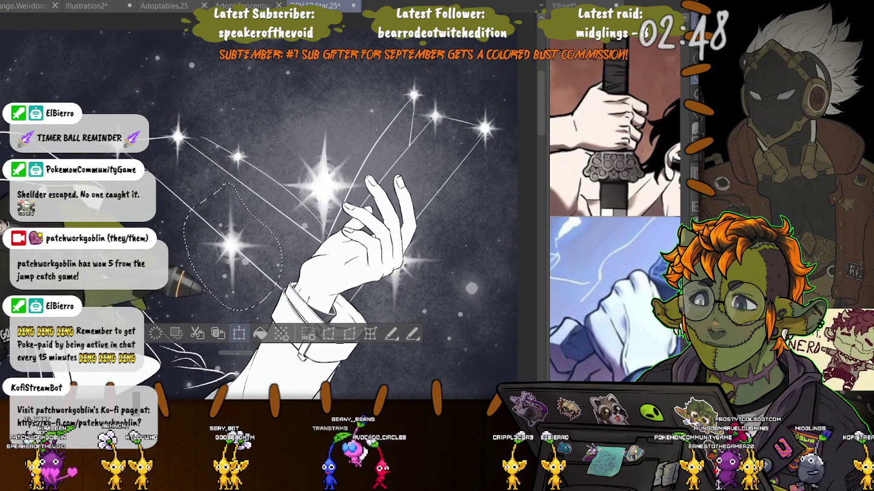
{"action": "key", "text": "ctrl+t"}
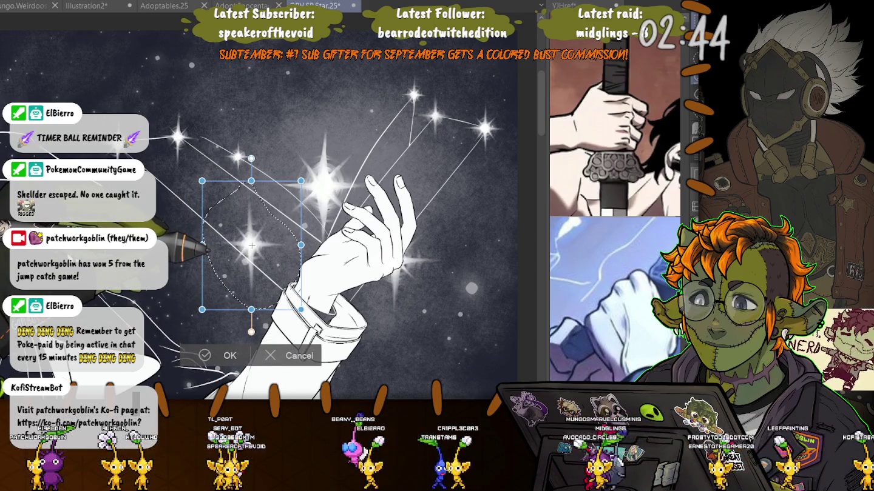
{"action": "key", "text": "Return"}
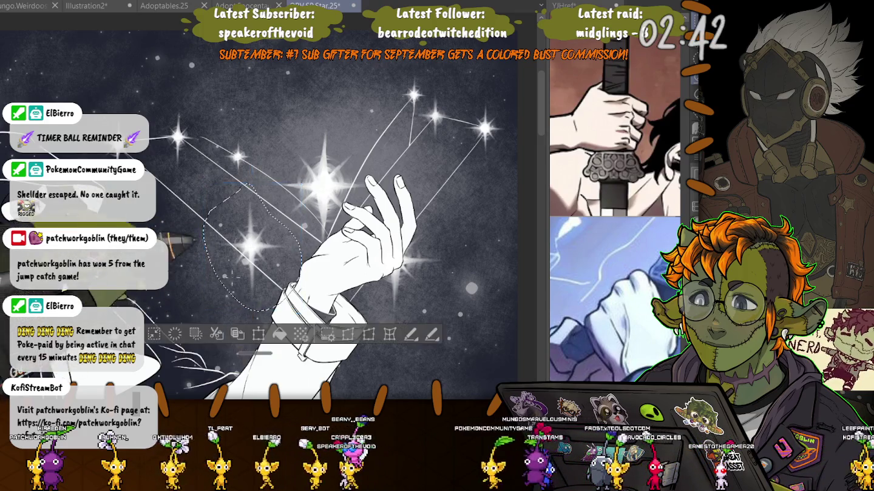
{"action": "key", "text": "ctrl+d"}
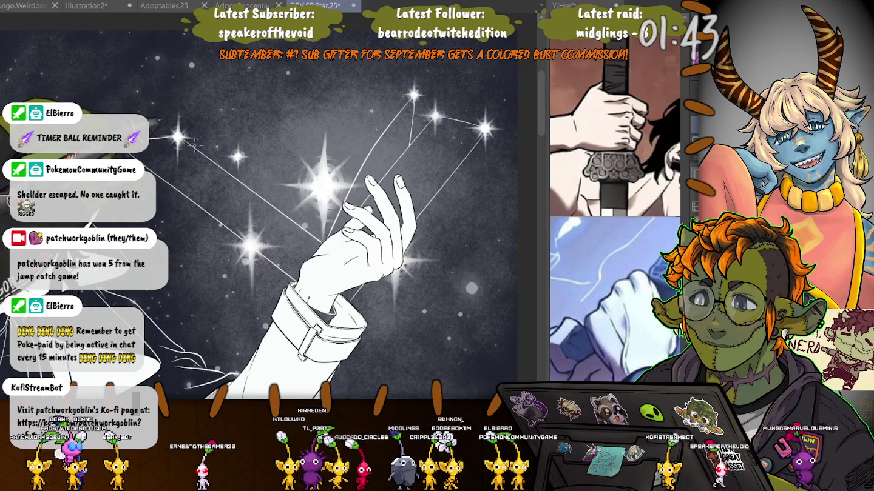
Draw a constellation line between two stars and shift the star layer slightly upward
{"action": "left_click_drag", "start_coordinate": [204, 145], "coordinate": [238, 157]}
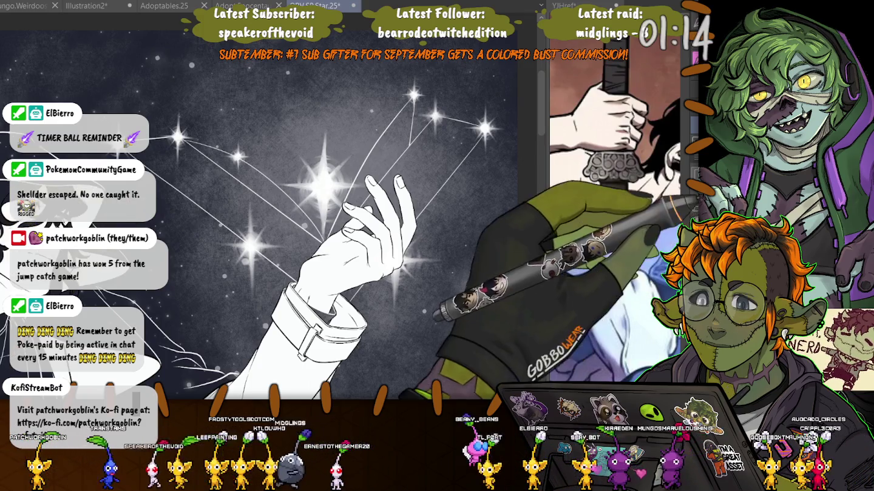
{"action": "mouse_move", "coordinate": [221, 185]}
{"action": "left_mouse_down"}
{"action": "mouse_move", "coordinate": [224, 163]}
{"action": "mouse_move", "coordinate": [243, 164]}
{"action": "mouse_move", "coordinate": [232, 165]}
{"action": "left_mouse_up"}
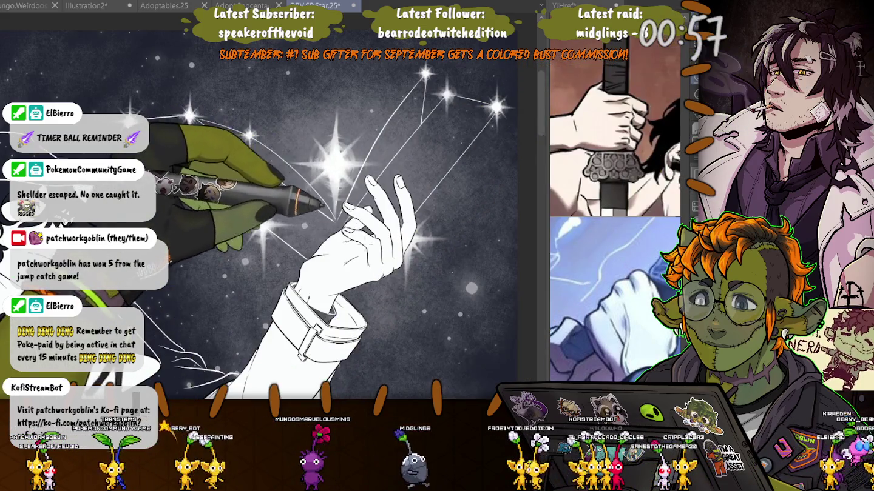
Reposition the stars above the raised hand and nudge the bright central star down-right
{"action": "left_click_drag", "start_coordinate": [418, 167], "coordinate": [388, 182]}
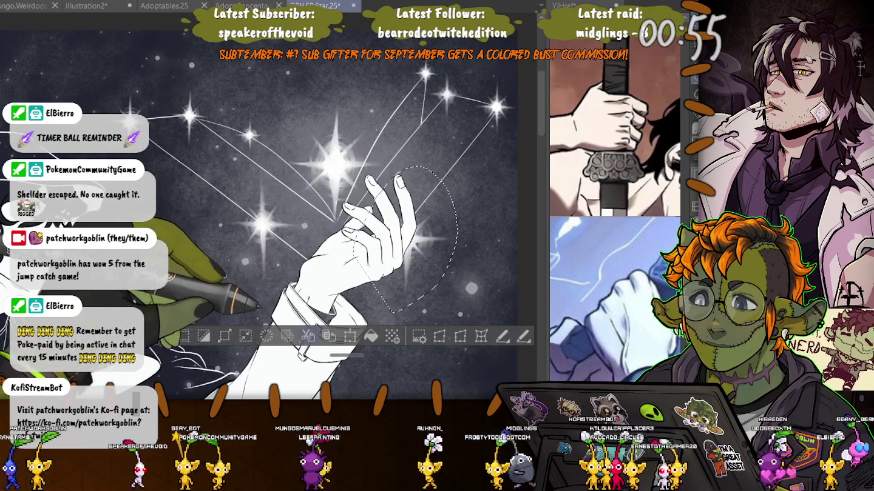
{"action": "key", "text": "ctrl+t"}
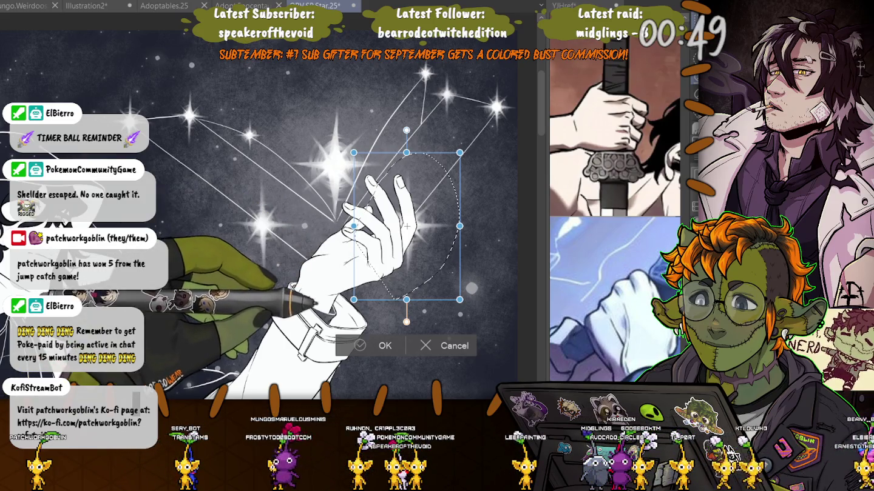
{"action": "key", "text": "Return"}
{"action": "key", "text": "ctrl+d"}
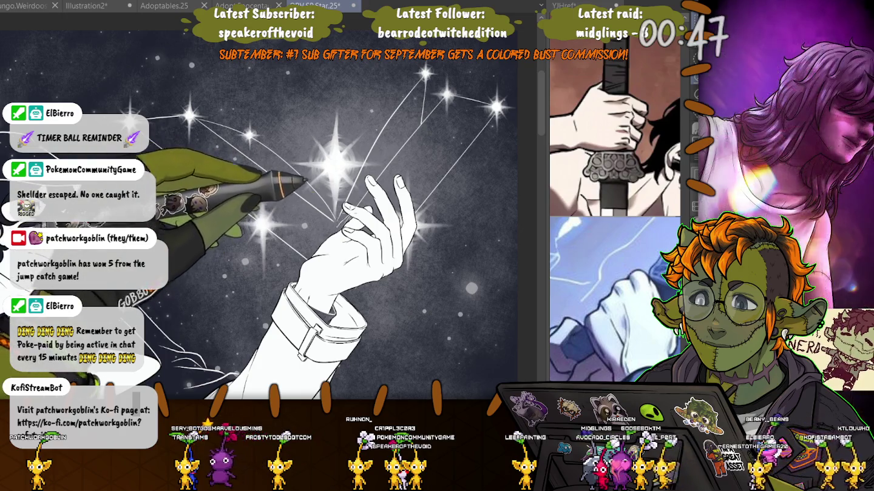
{"action": "left_click_drag", "start_coordinate": [329, 96], "coordinate": [306, 213]}
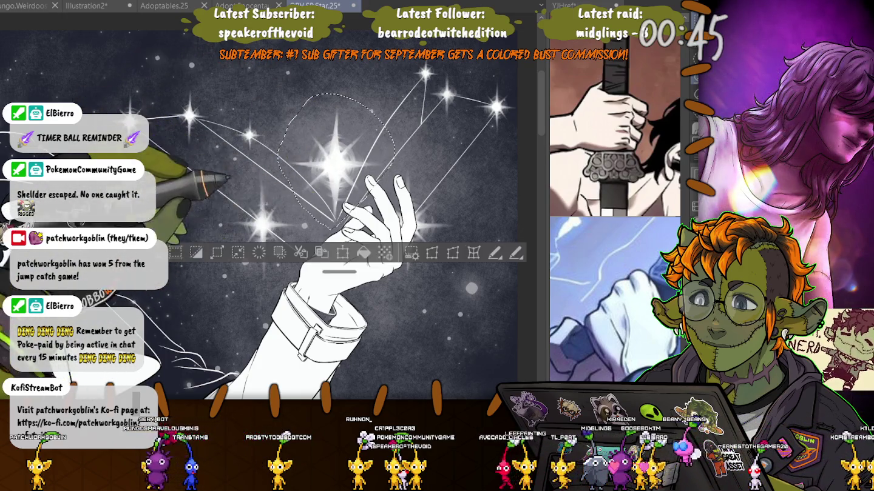
{"action": "key", "text": "ctrl+t"}
{"action": "left_click_drag", "start_coordinate": [335, 176], "coordinate": [338, 178]}
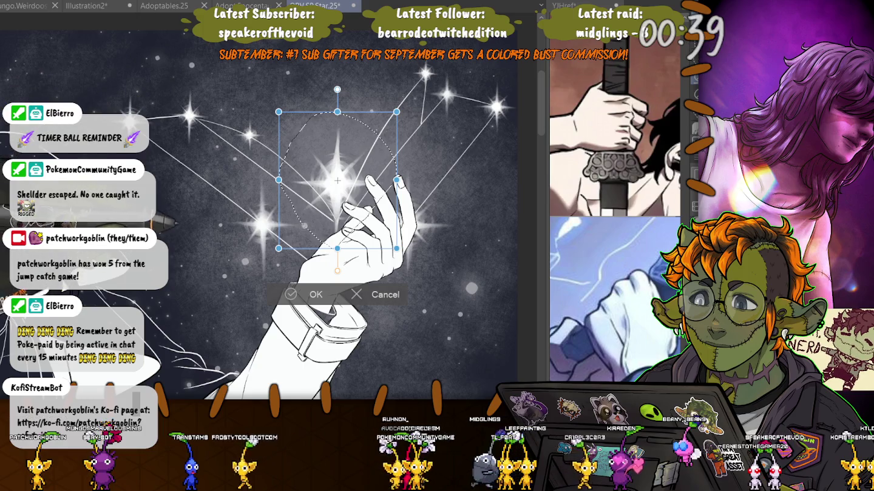
{"action": "key", "text": "Return"}
{"action": "key", "text": "ctrl+d"}
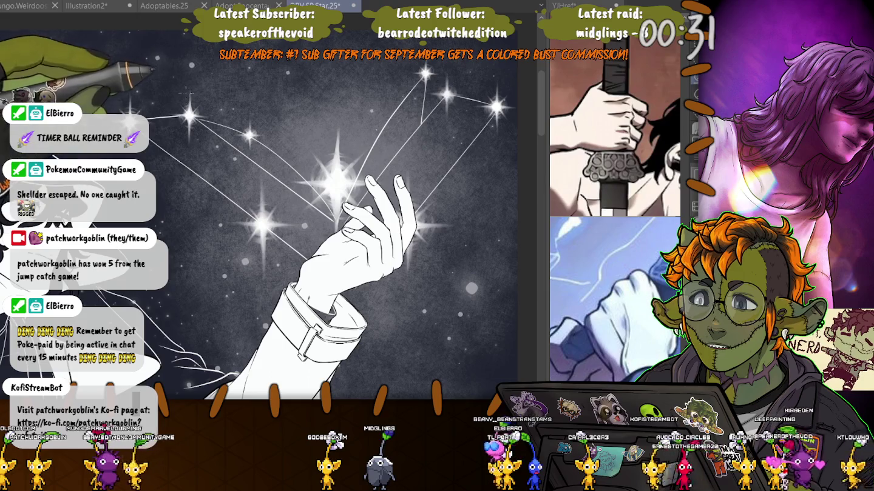
Reposition the upper-left star and nudge a small star near the top slightly right
{"action": "left_click_drag", "start_coordinate": [192, 85], "coordinate": [181, 148]}
{"action": "key", "text": "ctrl+t"}
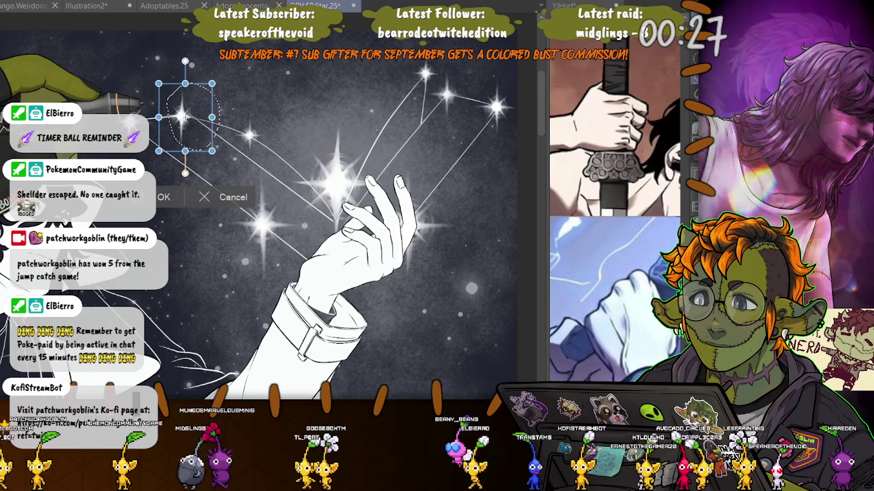
{"action": "key", "text": "Return"}
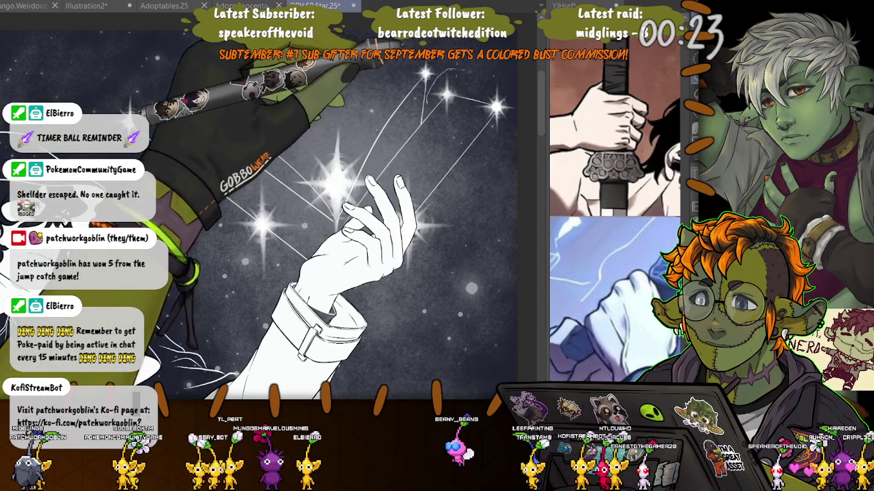
{"action": "left_click_drag", "start_coordinate": [447, 68], "coordinate": [452, 71]}
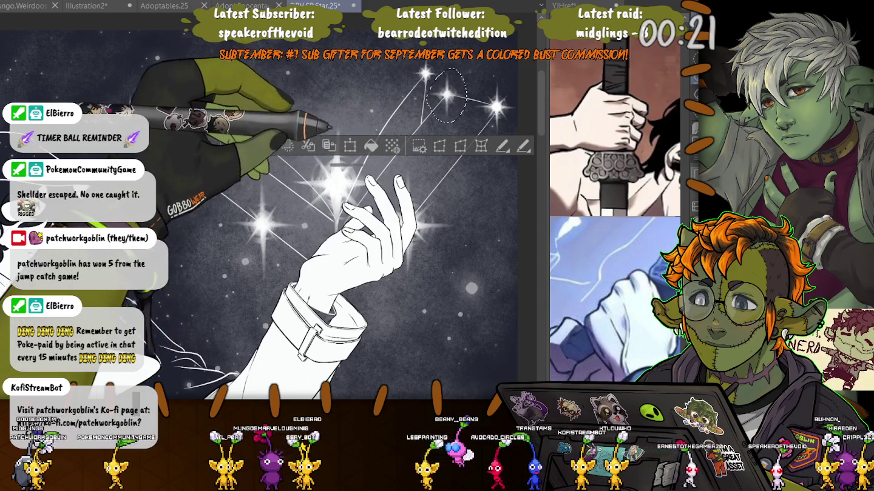
{"action": "key", "text": "ctrl+t"}
{"action": "left_click_drag", "start_coordinate": [451, 96], "coordinate": [453, 96]}
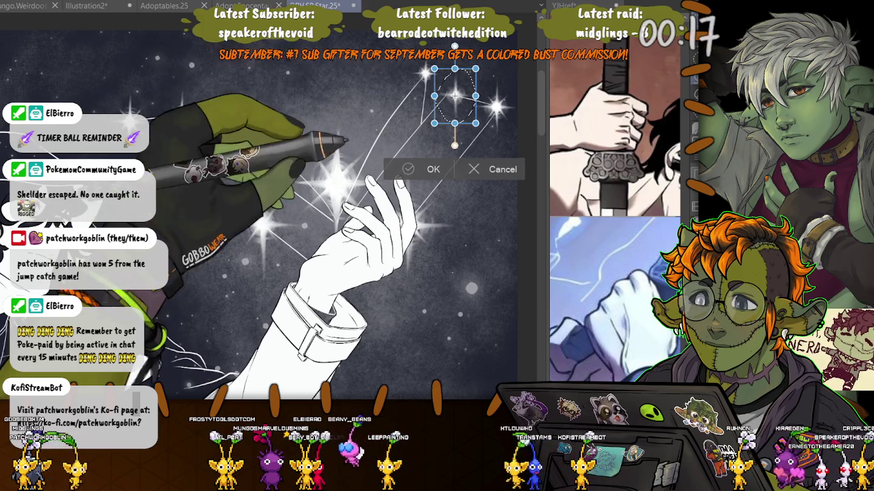
{"action": "key", "text": "Return"}
{"action": "key", "text": "ctrl+d"}
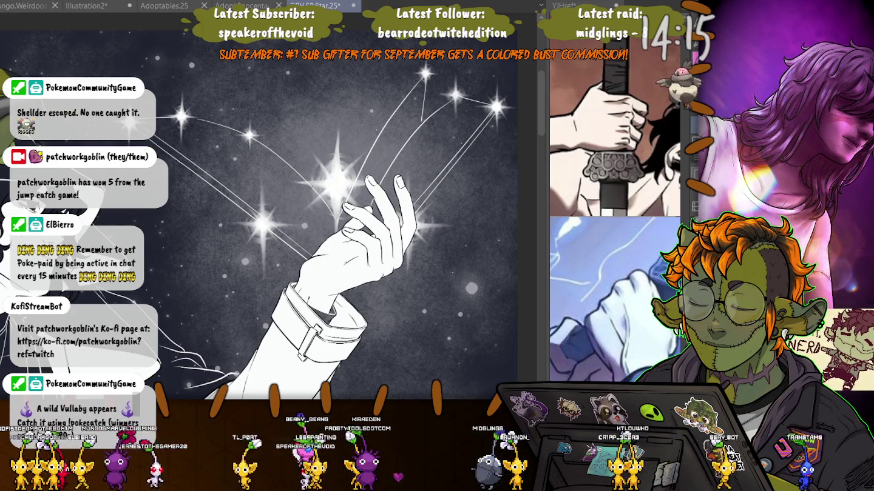
{"action": "left_click_drag", "start_coordinate": [303, 212], "coordinate": [250, 319]}
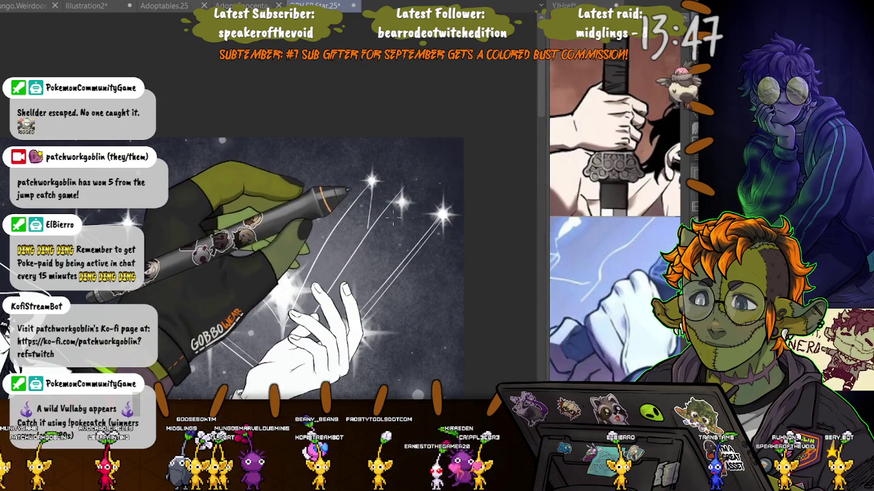
Move the upper-right stars left and down
{"action": "left_click_drag", "start_coordinate": [381, 208], "coordinate": [384, 212]}
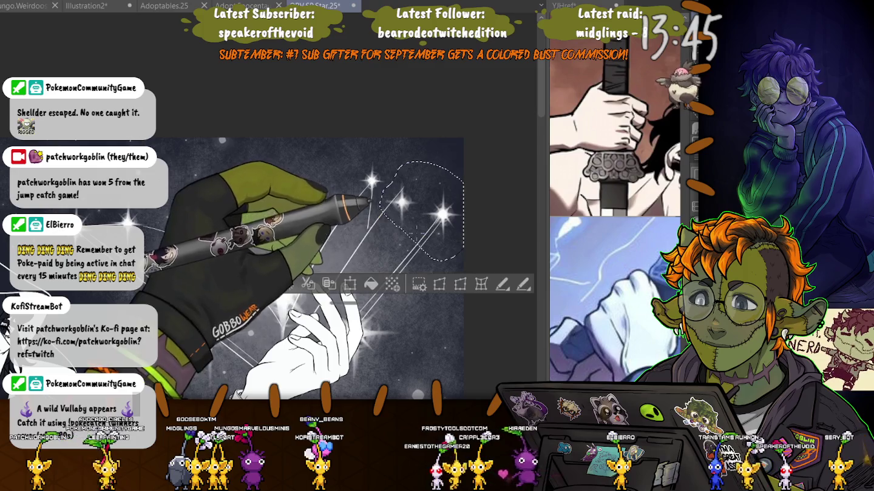
{"action": "left_click", "coordinate": [349, 284]}
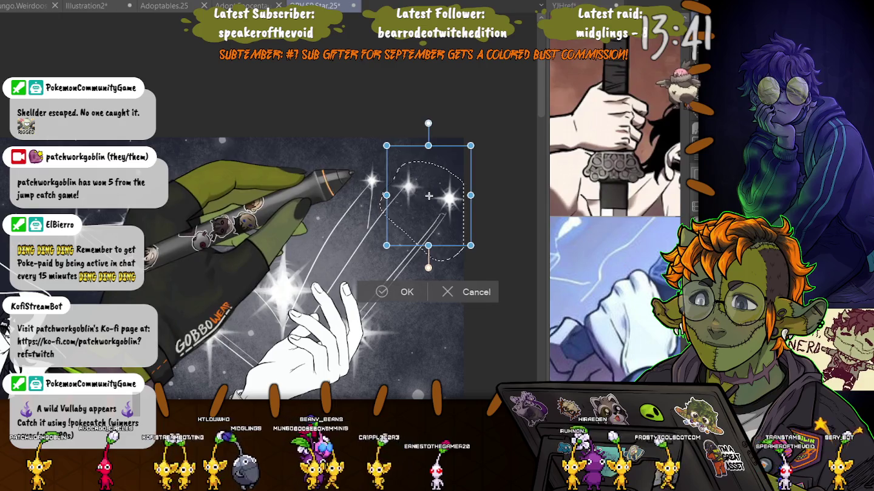
{"action": "left_click_drag", "start_coordinate": [430, 196], "coordinate": [428, 196]}
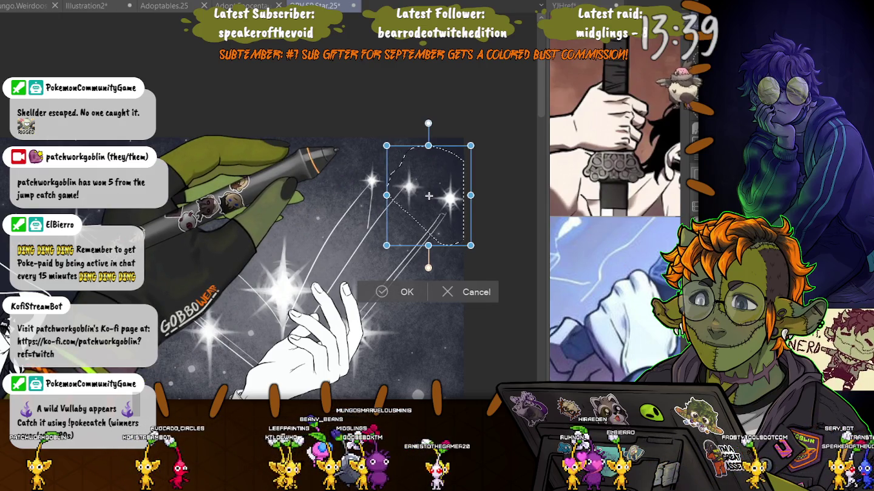
{"action": "left_click_drag", "start_coordinate": [429, 196], "coordinate": [421, 211]}
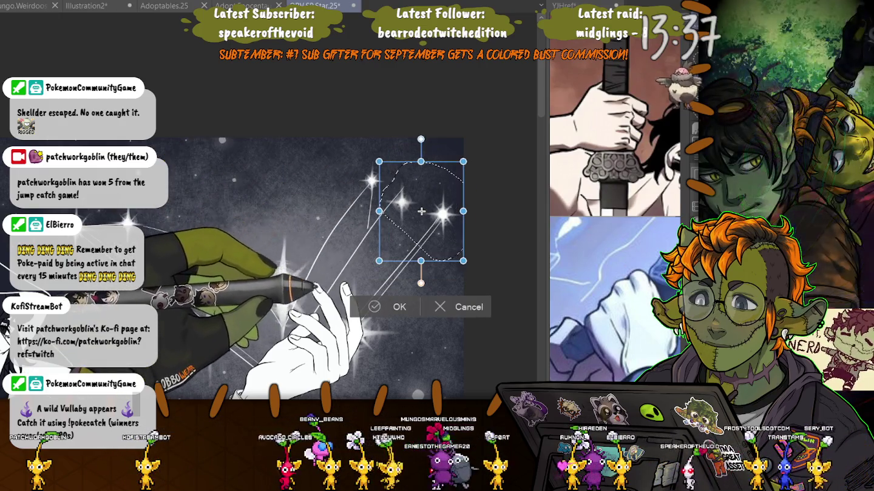
{"action": "key", "text": "Return"}
{"action": "key", "text": "ctrl+d"}
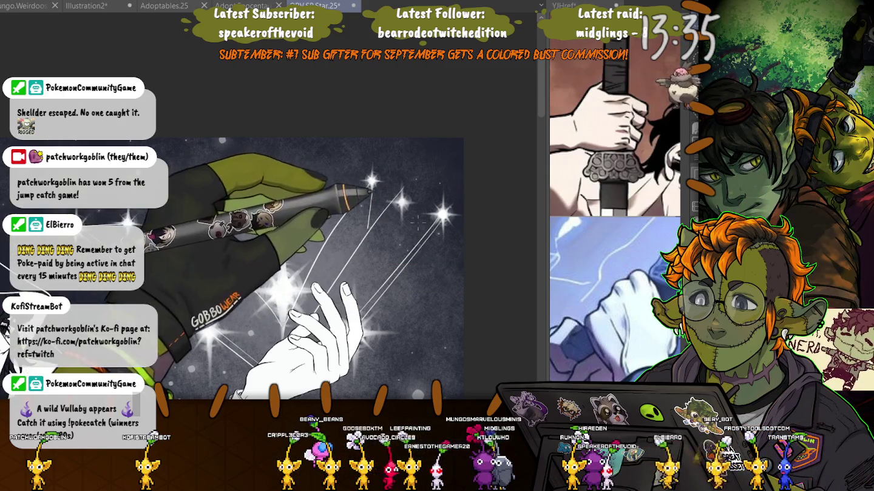
Adjust the size and position of a star on the right side of the sky
{"action": "left_click_drag", "start_coordinate": [418, 223], "coordinate": [420, 219]}
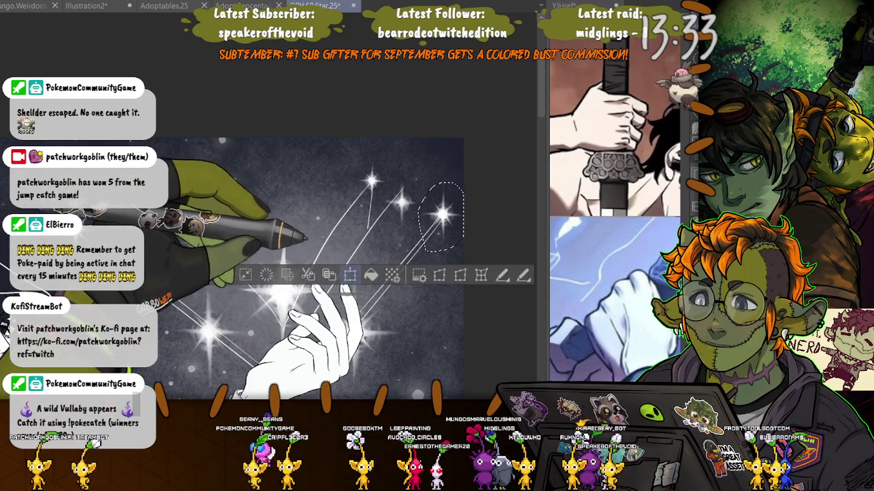
{"action": "key", "text": "ctrl+t"}
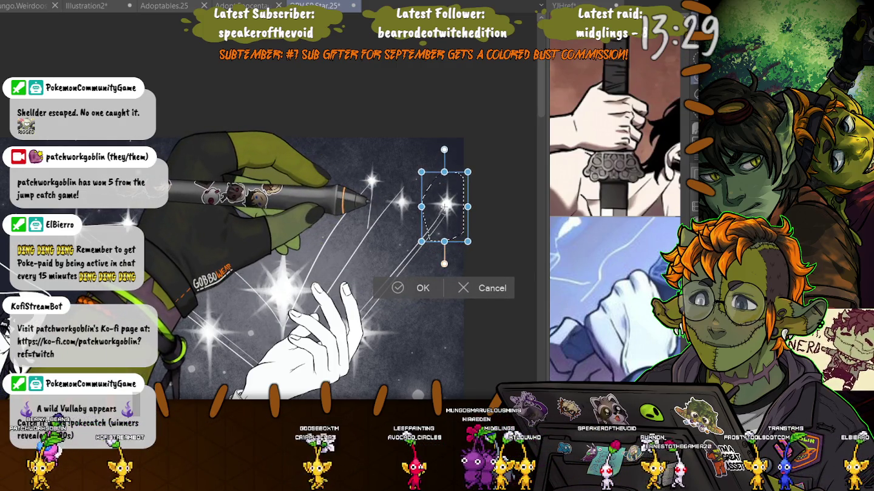
{"action": "key", "text": "Return"}
{"action": "key", "text": "ctrl+d"}
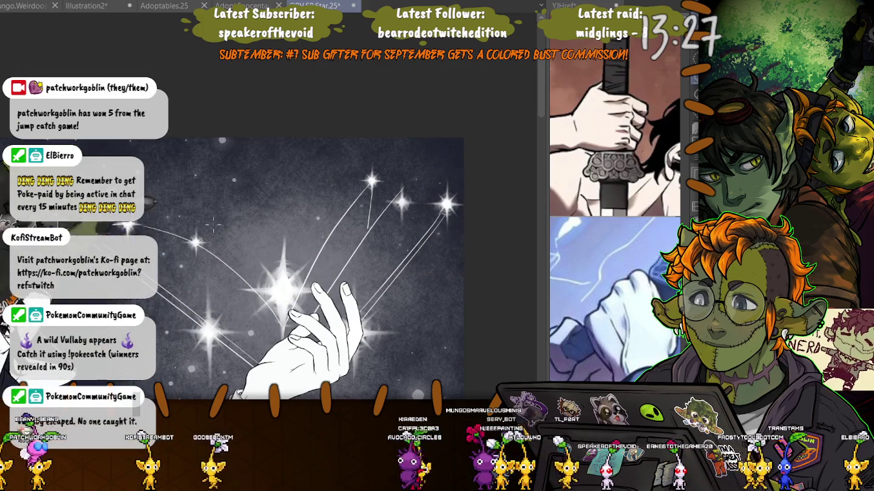
Reshape the upper star in the cluster and draw a constellation line from it down-left
{"action": "left_click_drag", "start_coordinate": [411, 182], "coordinate": [385, 229]}
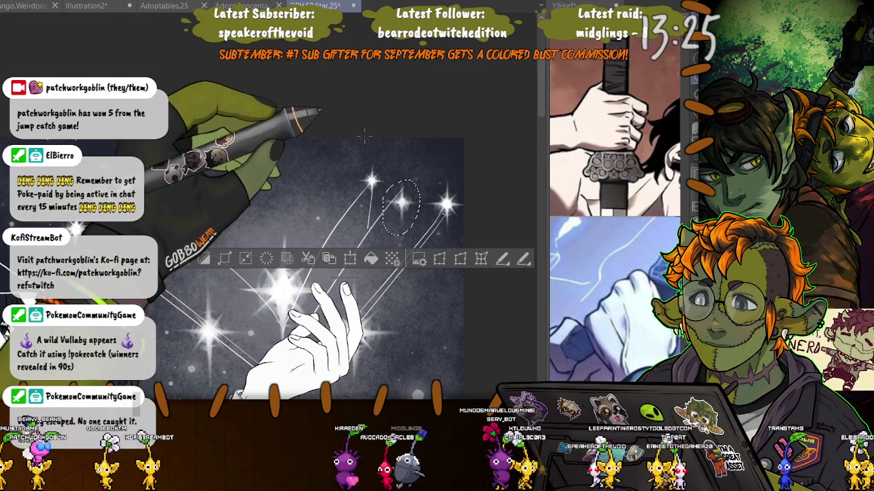
{"action": "key", "text": "ctrl+t"}
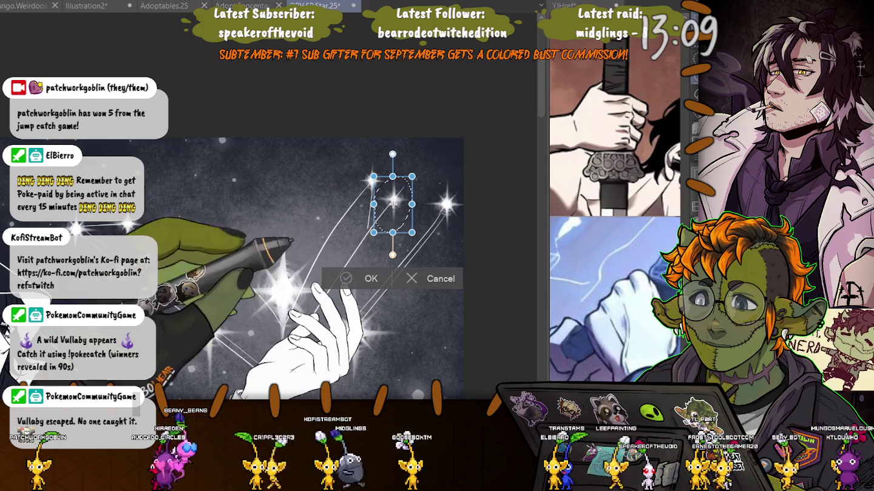
{"action": "key", "text": "Return"}
{"action": "key", "text": "ctrl+d"}
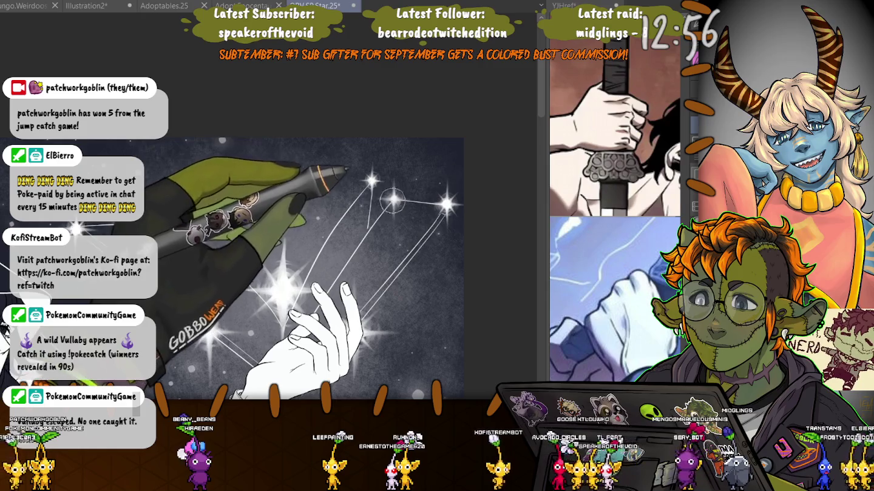
{"action": "left_click_drag", "start_coordinate": [393, 201], "coordinate": [322, 284]}
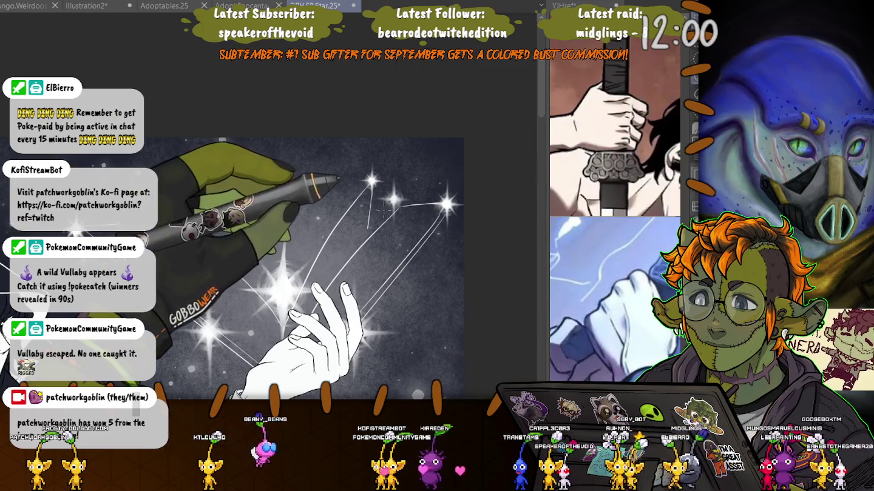
Shift the upper-right star a few pixels down-right and draw a short vertical line below it
{"action": "left_click_drag", "start_coordinate": [394, 172], "coordinate": [398, 209]}
{"action": "key", "text": "ctrl+t"}
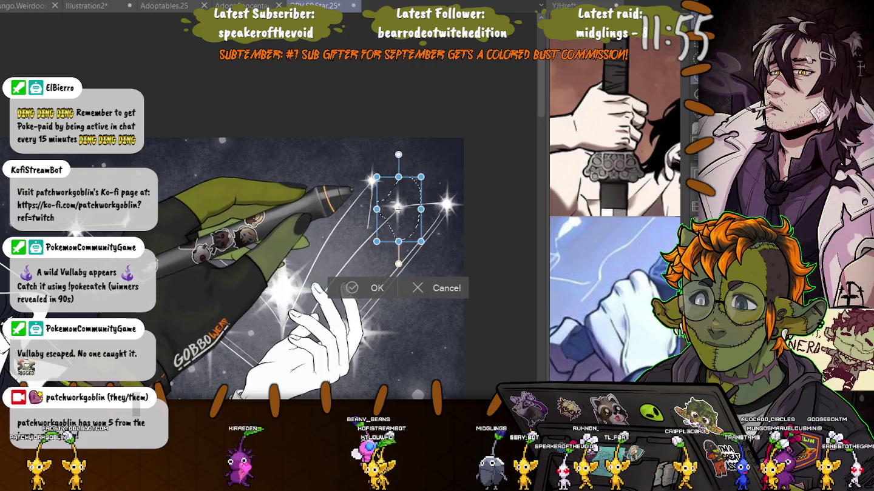
{"action": "key", "text": "Return"}
{"action": "key", "text": "ctrl+d"}
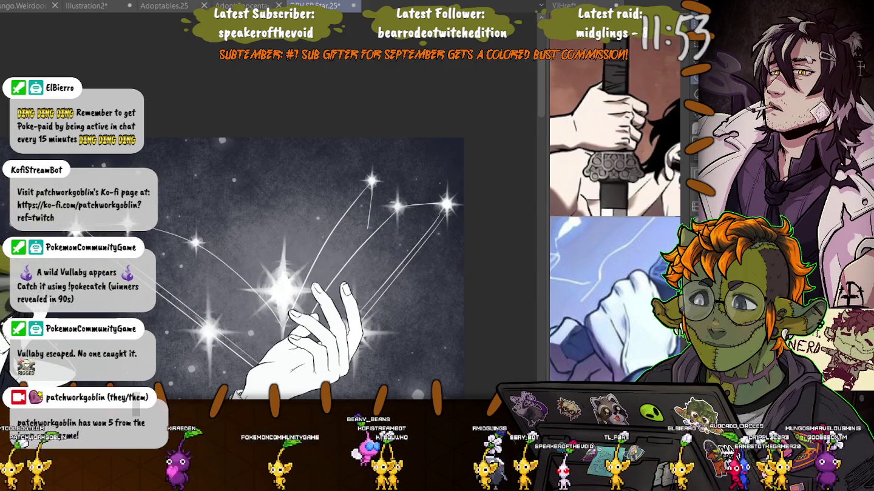
{"action": "key", "text": "ctrl+z"}
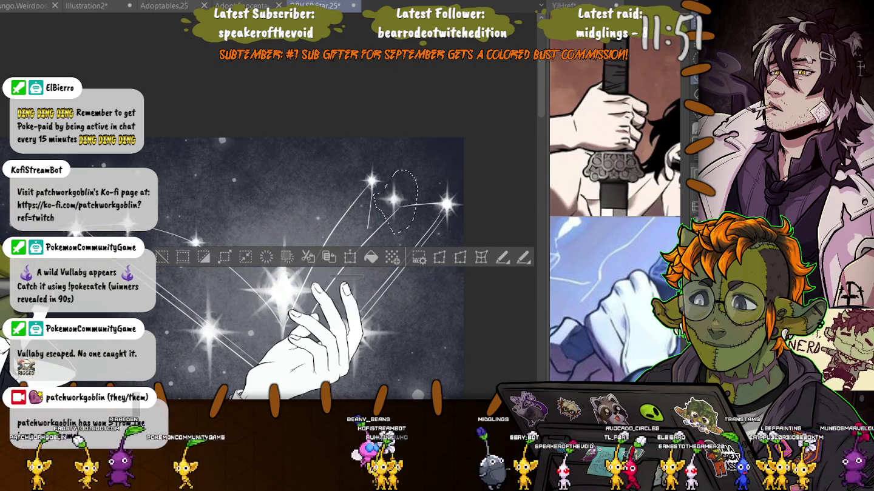
{"action": "left_click_drag", "start_coordinate": [394, 201], "coordinate": [399, 209]}
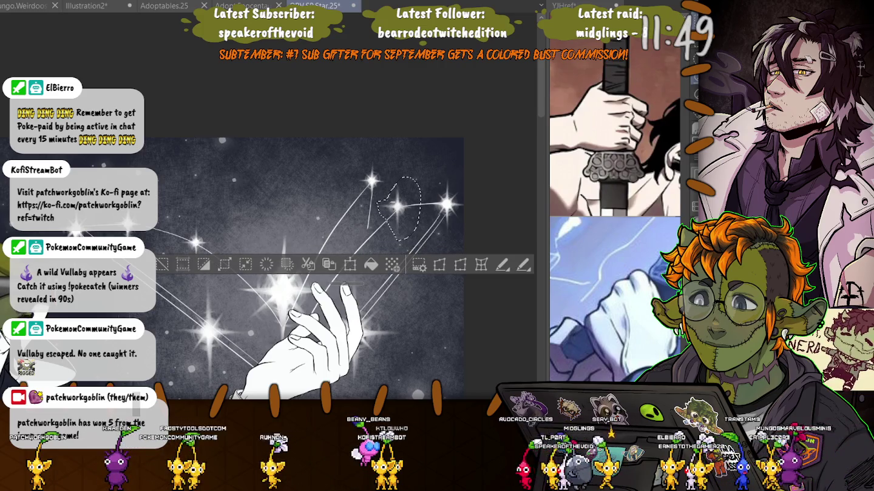
{"action": "key", "text": "ctrl+d"}
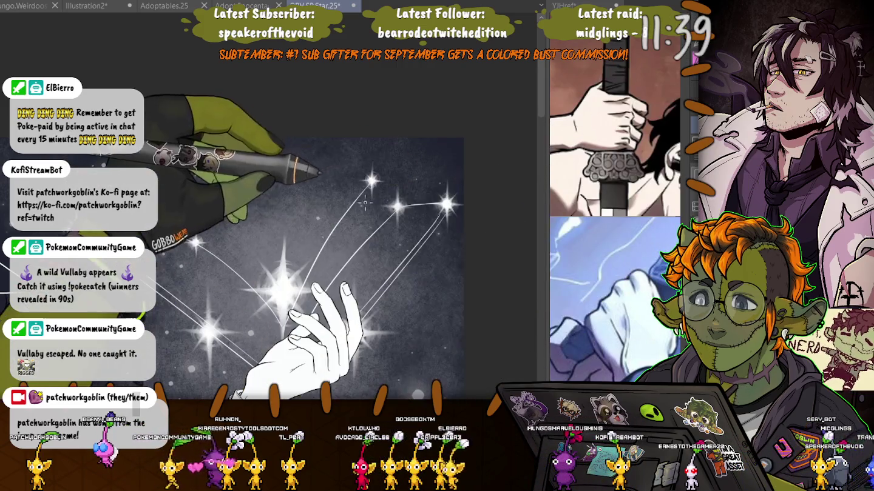
{"action": "left_click_drag", "start_coordinate": [369, 236], "coordinate": [371, 185]}
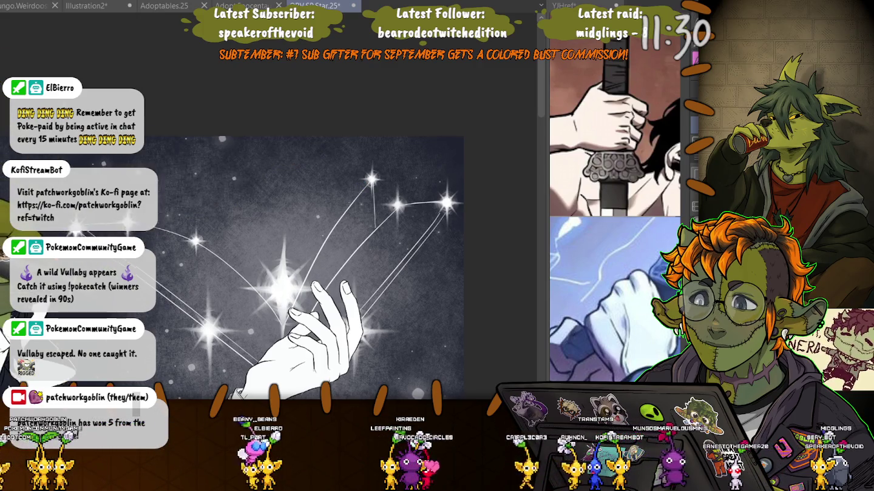
{"action": "left_click_drag", "start_coordinate": [363, 184], "coordinate": [391, 178]}
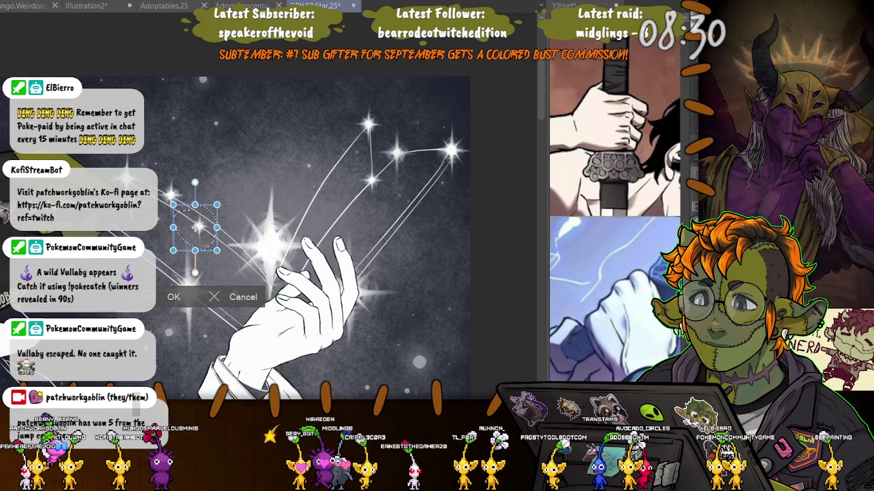
Commit the small left star's new size and position, then zoom out to the full canvas
{"action": "key", "text": "Return"}
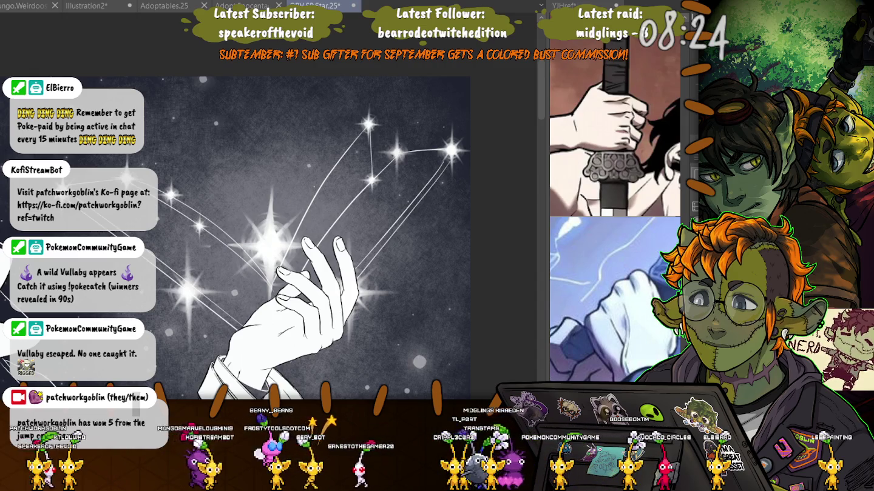
{"action": "key", "text": "ctrl+minus"}
{"action": "key", "text": "ctrl+minus"}
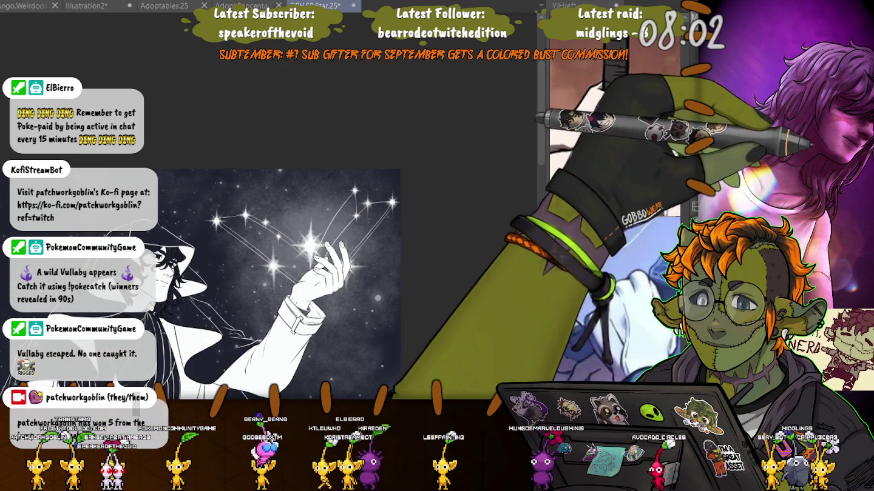
{"action": "key", "text": "ctrl+0"}
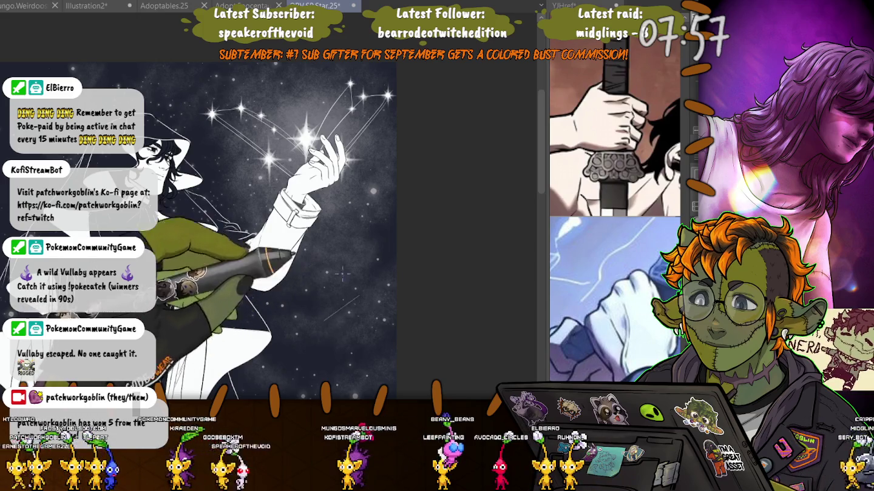
{"action": "left_click_drag", "start_coordinate": [342, 274], "coordinate": [368, 252]}
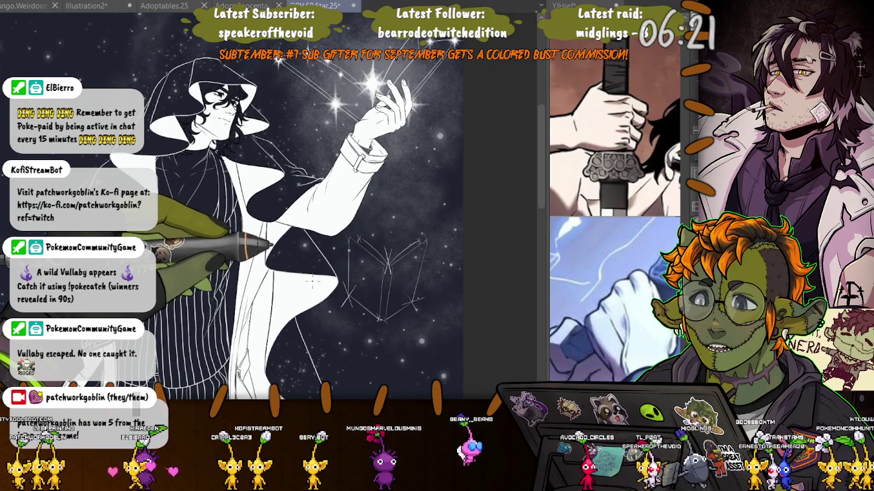
Compare versions with undo/redo, leaving the old constellation lines near the top stars removed
{"action": "left_click_drag", "start_coordinate": [313, 281], "coordinate": [319, 325]}
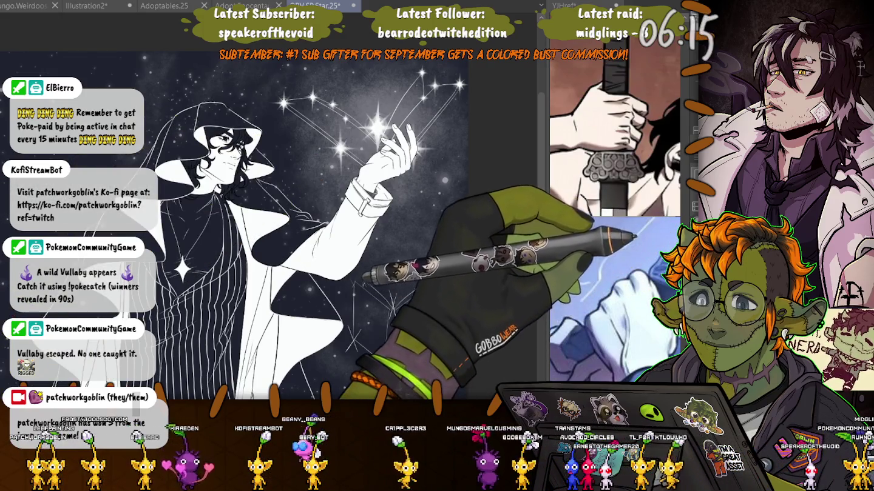
{"action": "key", "text": "ctrl+z"}
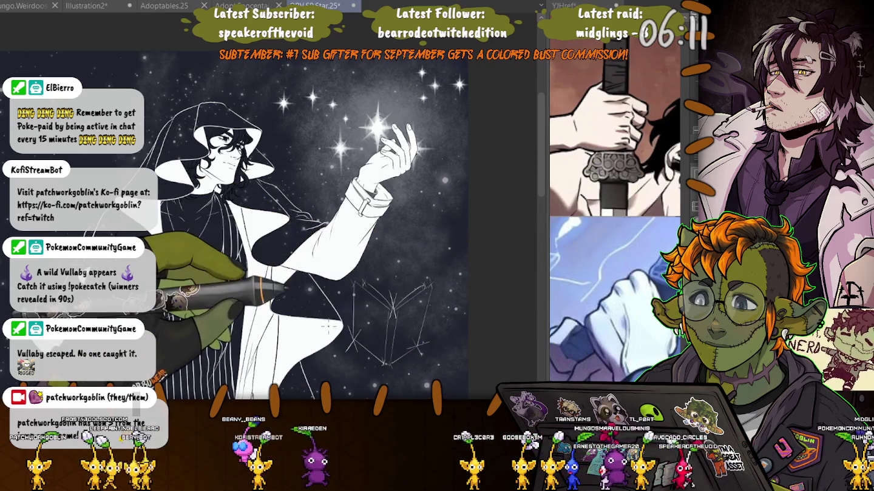
{"action": "key", "text": "ctrl+y"}
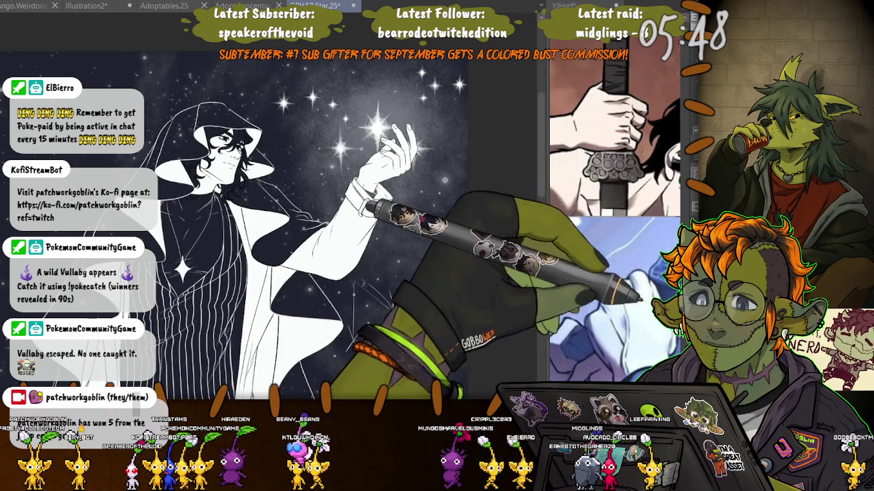
{"action": "key", "text": "ctrl+z"}
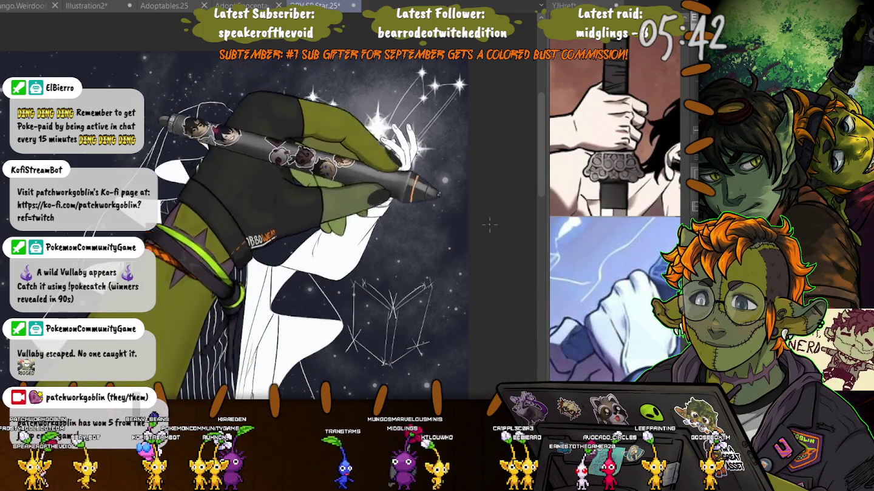
{"action": "key", "text": "ctrl+z"}
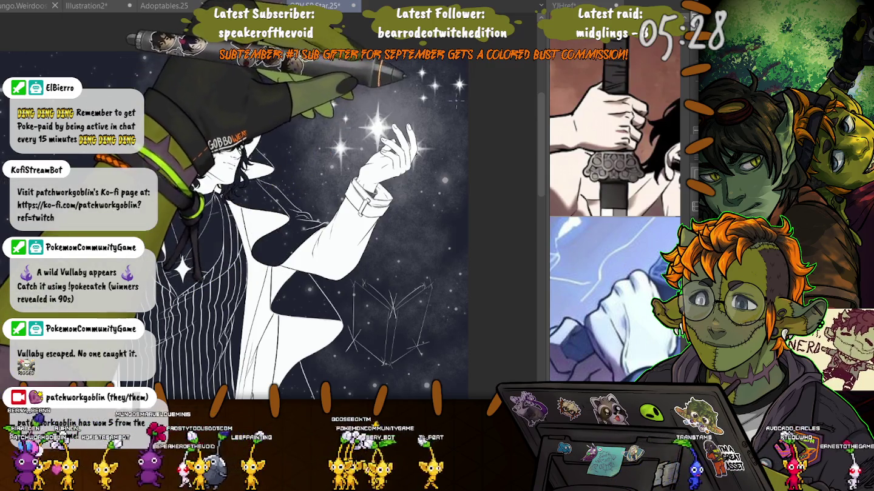
Draw three new straight constellation lines linking the upper star and the bright star
{"action": "left_click_drag", "start_coordinate": [458, 83], "coordinate": [429, 213]}
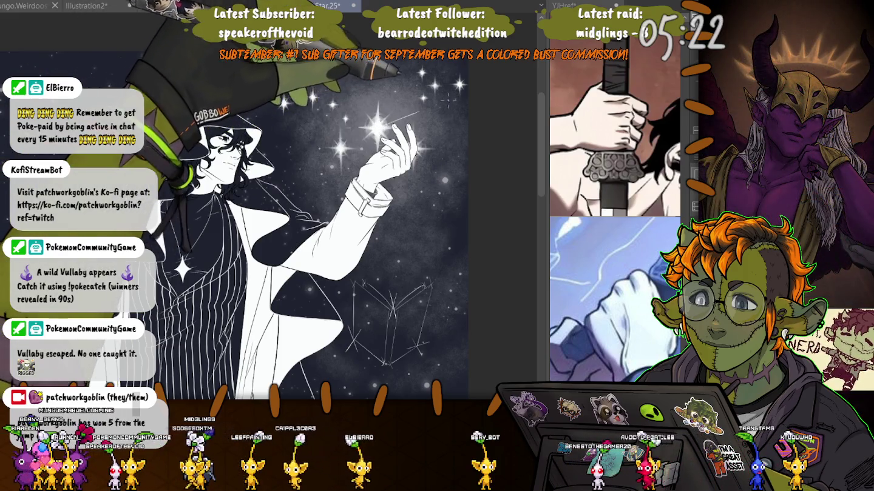
{"action": "left_click_drag", "start_coordinate": [394, 122], "coordinate": [451, 99]}
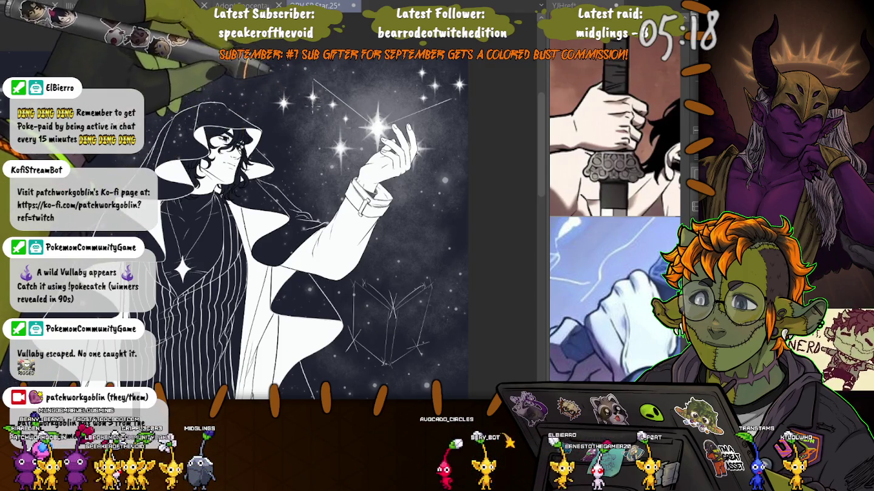
{"action": "mouse_move", "coordinate": [452, 101]}
{"action": "left_mouse_down"}
{"action": "mouse_move", "coordinate": [430, 200]}
{"action": "mouse_move", "coordinate": [373, 240]}
{"action": "left_mouse_up"}
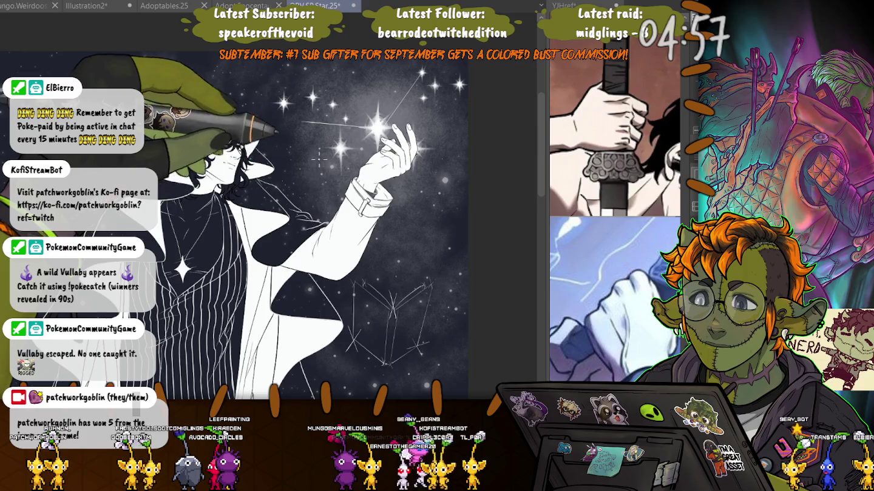
Restore the coat's pinstripes and star from history, clear the circular selection, and free-transform the constellation lines
{"action": "key", "text": "ctrl+z"}
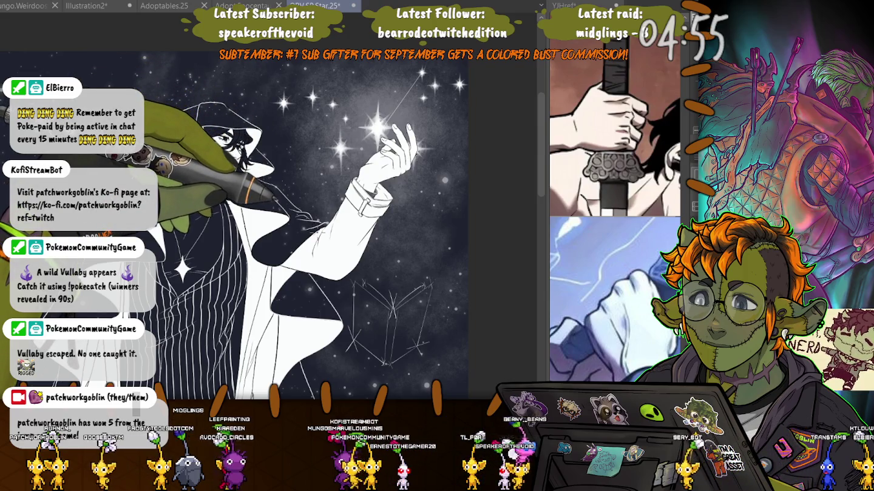
{"action": "key", "text": "ctrl+z"}
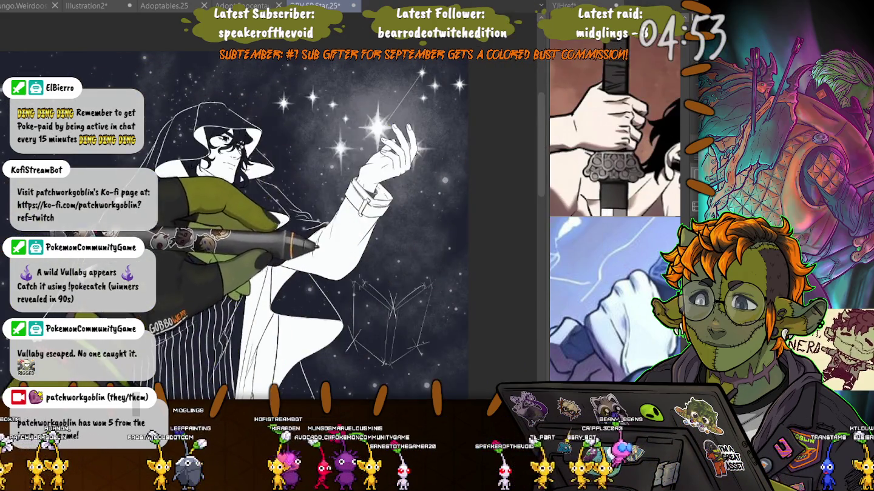
{"action": "key", "text": "ctrl+z"}
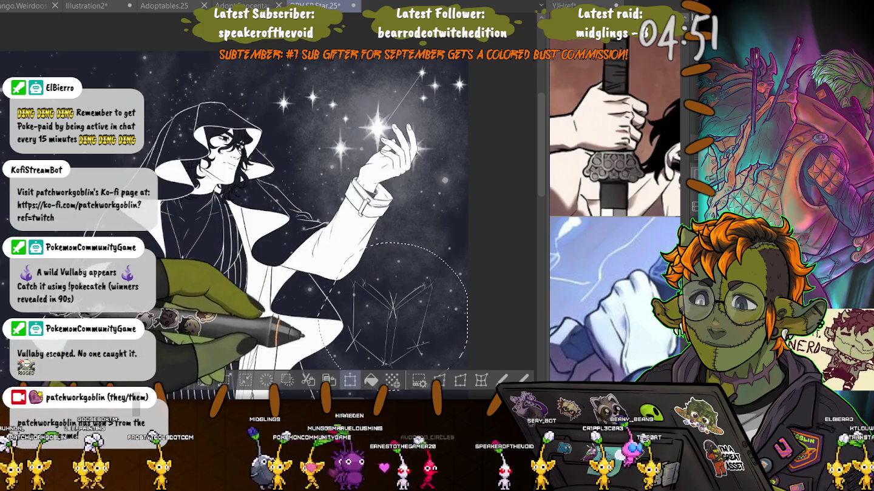
{"action": "key", "text": "ctrl+z"}
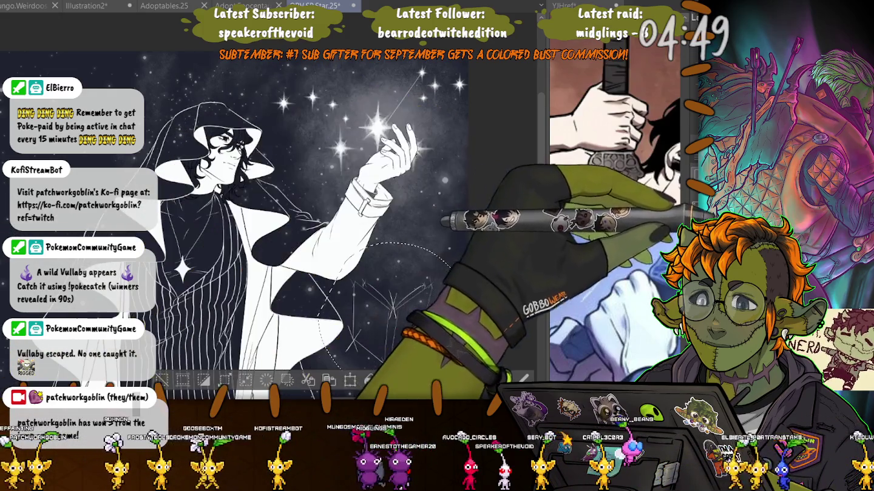
{"action": "key", "text": "ctrl+z"}
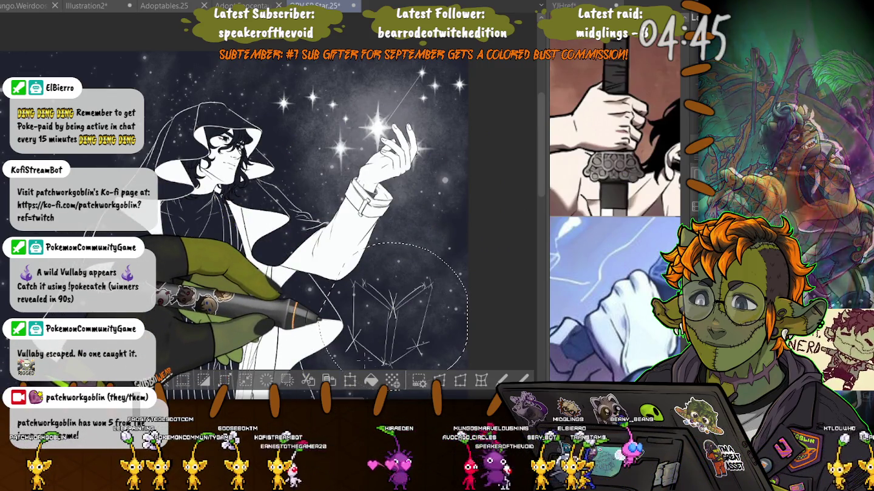
{"action": "key", "text": "ctrl+y"}
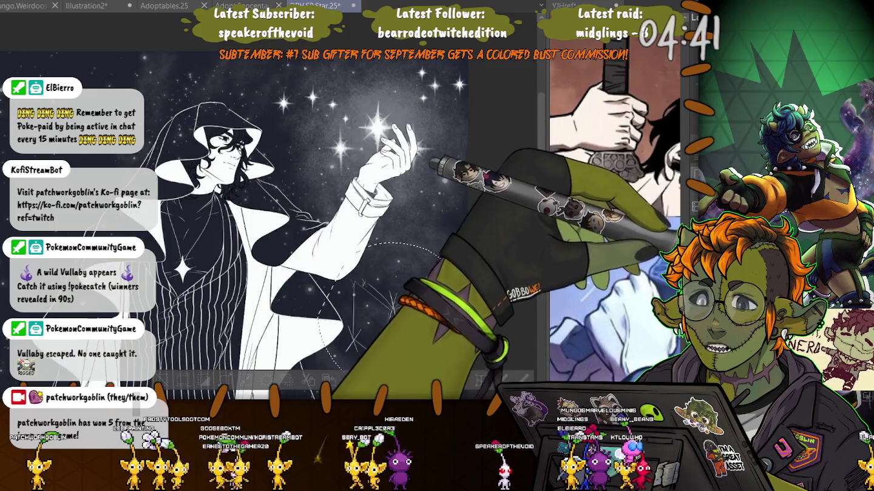
{"action": "key", "text": "ctrl+d"}
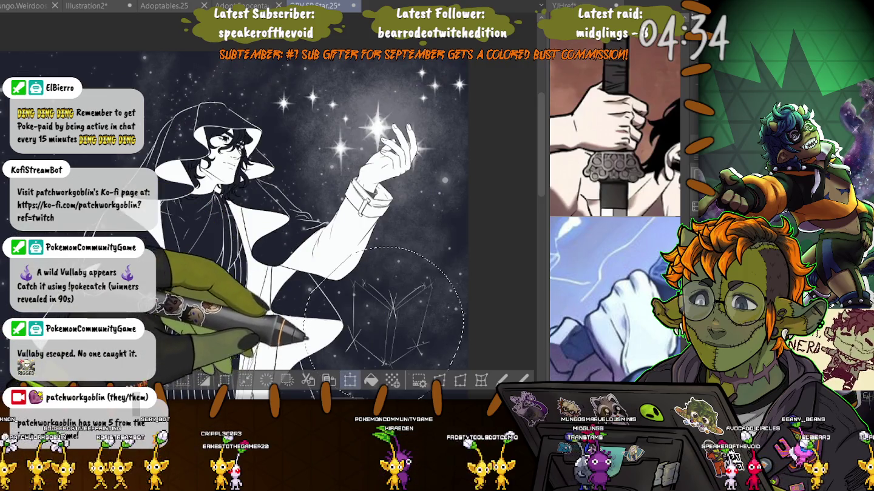
{"action": "key", "text": "ctrl+t"}
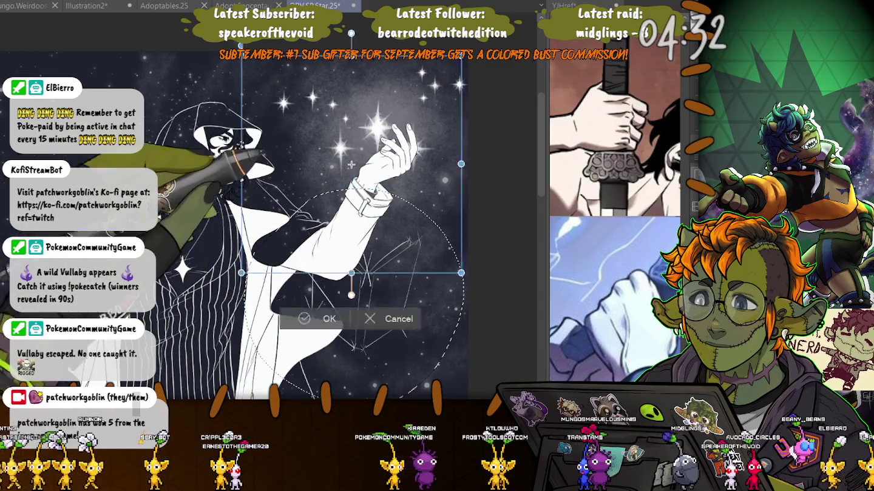
Raise, enlarge and rotate the constellation lines counterclockwise, leaving the transform pending
{"action": "left_click_drag", "start_coordinate": [353, 296], "coordinate": [371, 155]}
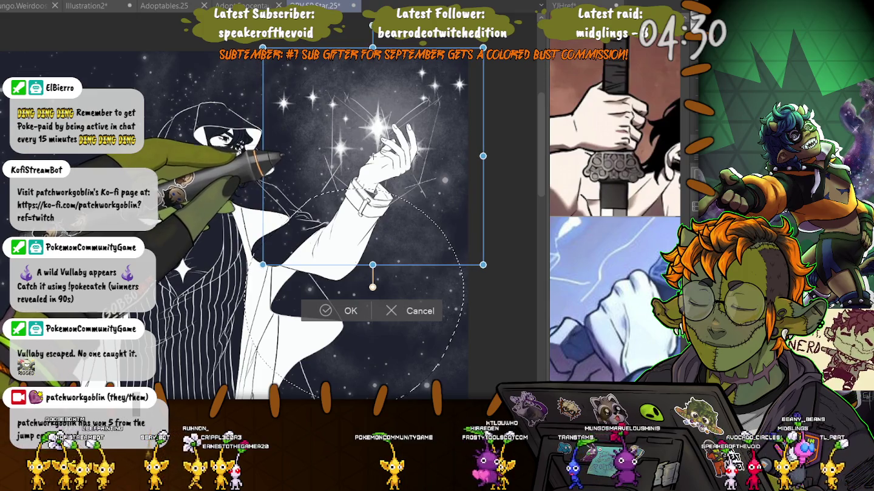
{"action": "left_click_drag", "start_coordinate": [263, 47], "coordinate": [251, 33]}
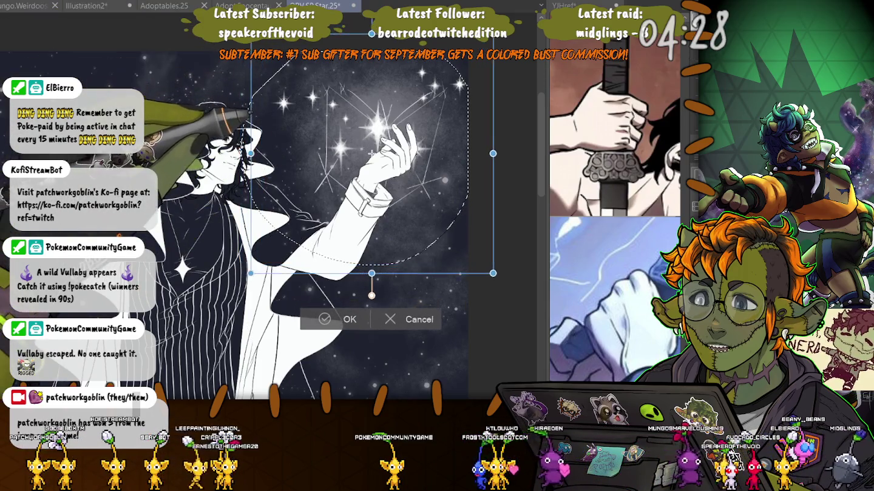
{"action": "left_click_drag", "start_coordinate": [372, 154], "coordinate": [363, 159]}
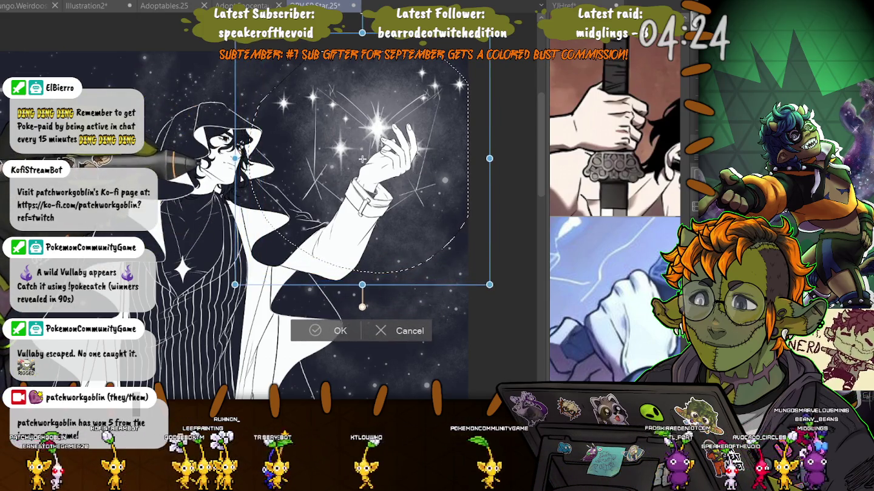
{"action": "left_click_drag", "start_coordinate": [362, 307], "coordinate": [429, 290]}
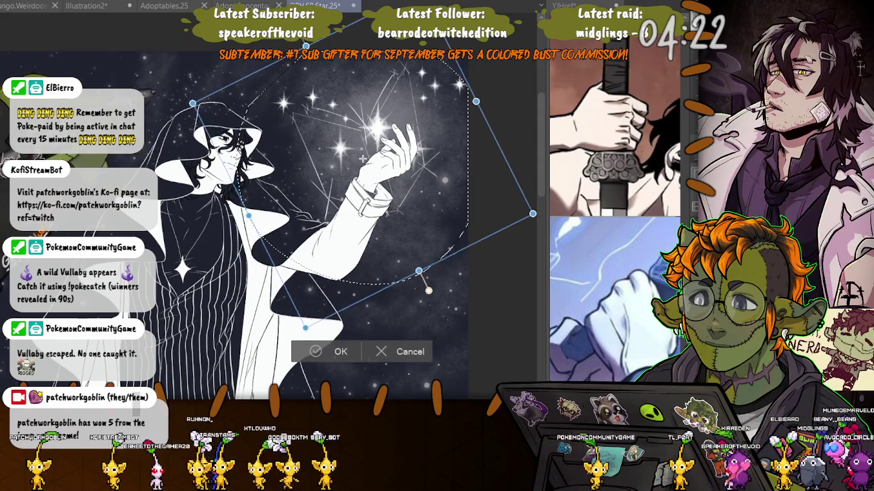
Fine-tune the constellation's rotation, stretch and position, then apply the transform
{"action": "left_click_drag", "start_coordinate": [363, 159], "coordinate": [367, 171]}
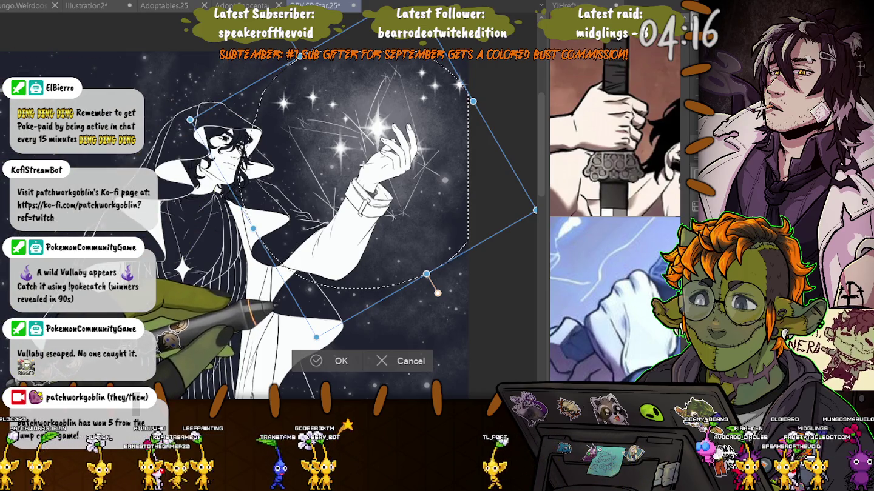
{"action": "mouse_move", "coordinate": [438, 292]}
{"action": "left_mouse_down"}
{"action": "mouse_move", "coordinate": [278, 285]}
{"action": "mouse_move", "coordinate": [284, 291]}
{"action": "mouse_move", "coordinate": [251, 264]}
{"action": "mouse_move", "coordinate": [434, 294]}
{"action": "left_mouse_up"}
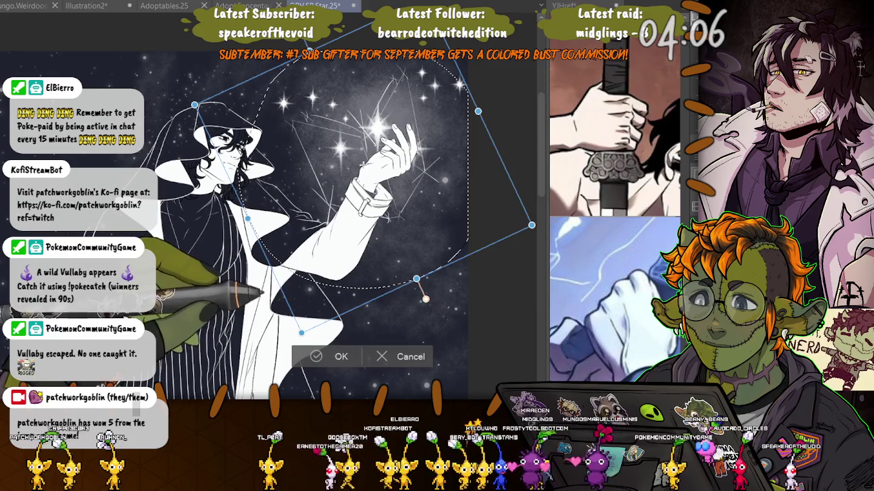
{"action": "left_click_drag", "start_coordinate": [302, 332], "coordinate": [293, 358]}
{"action": "left_click_drag", "start_coordinate": [316, 183], "coordinate": [367, 182]}
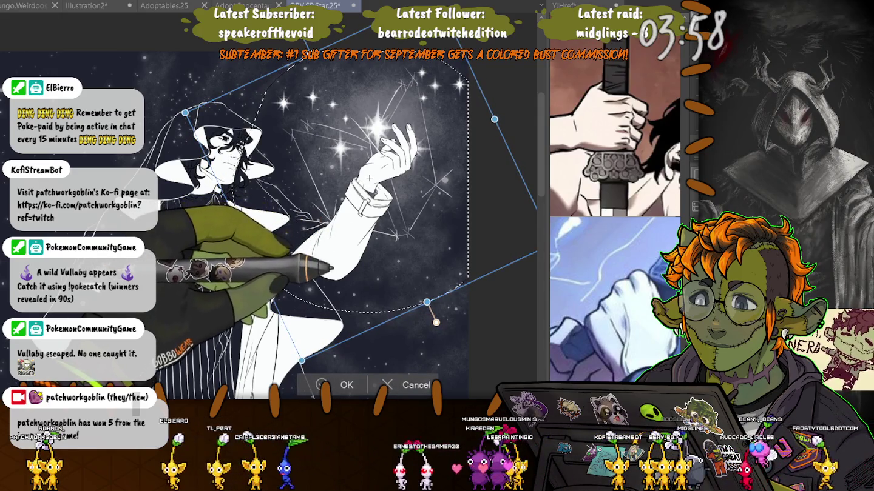
{"action": "left_click_drag", "start_coordinate": [368, 177], "coordinate": [366, 172]}
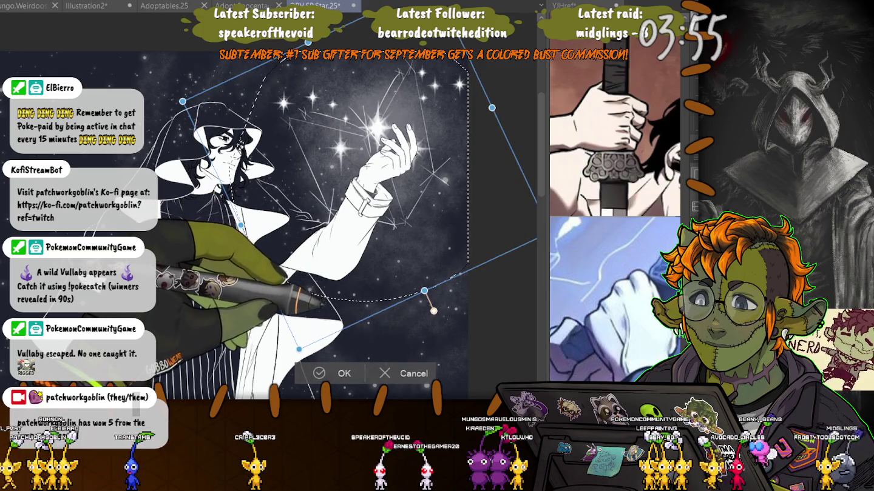
{"action": "key", "text": "Return"}
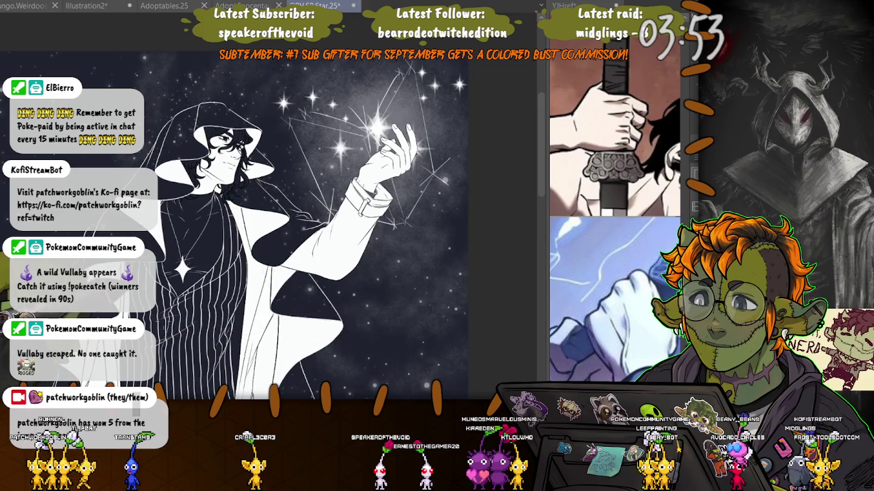
Transform the star near the hand, then try and cancel a transform of the raised fingers
{"action": "left_click_drag", "start_coordinate": [265, 170], "coordinate": [265, 221]}
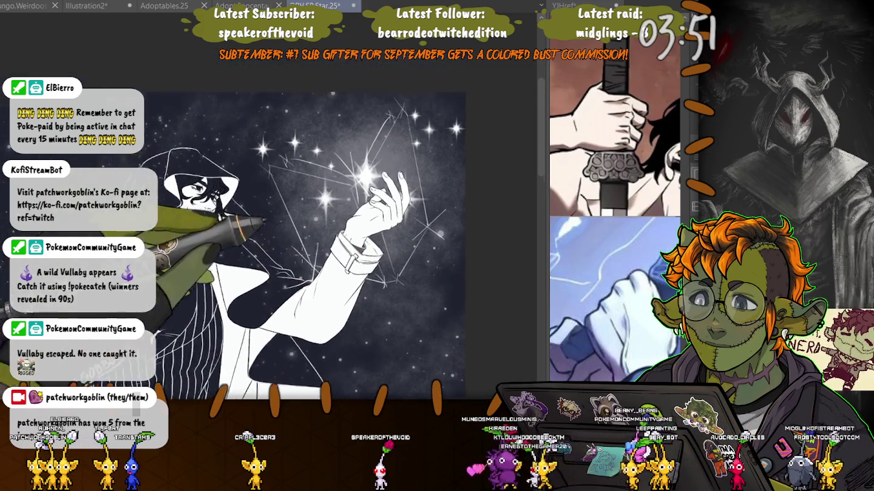
{"action": "scroll", "coordinate": [303, 213], "scroll_direction": "up", "scroll_amount": 2}
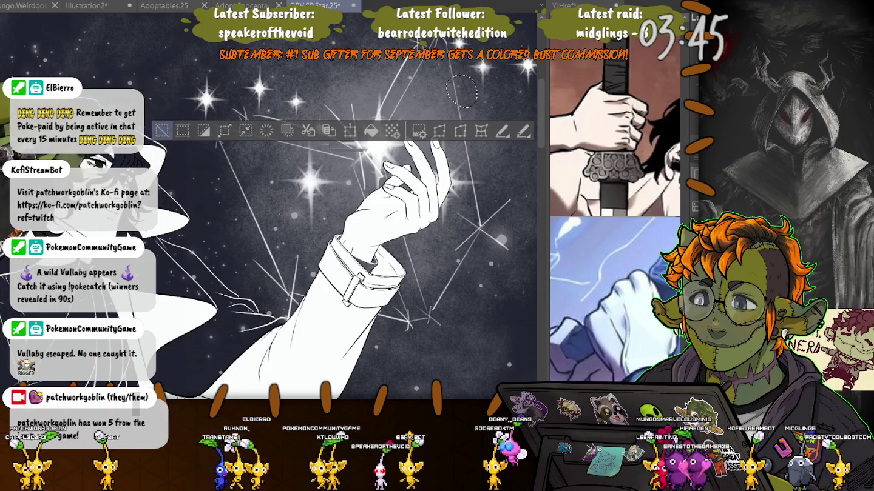
{"action": "key", "text": "ctrl+d"}
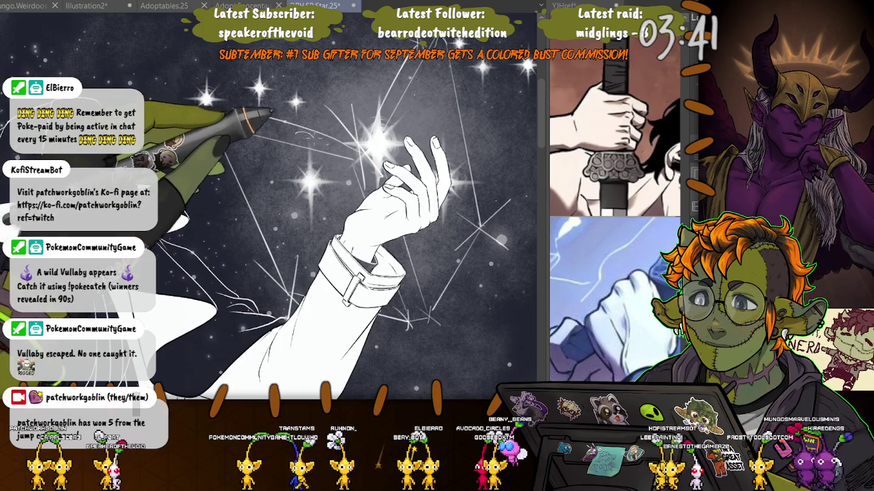
{"action": "left_click_drag", "start_coordinate": [338, 217], "coordinate": [267, 161]}
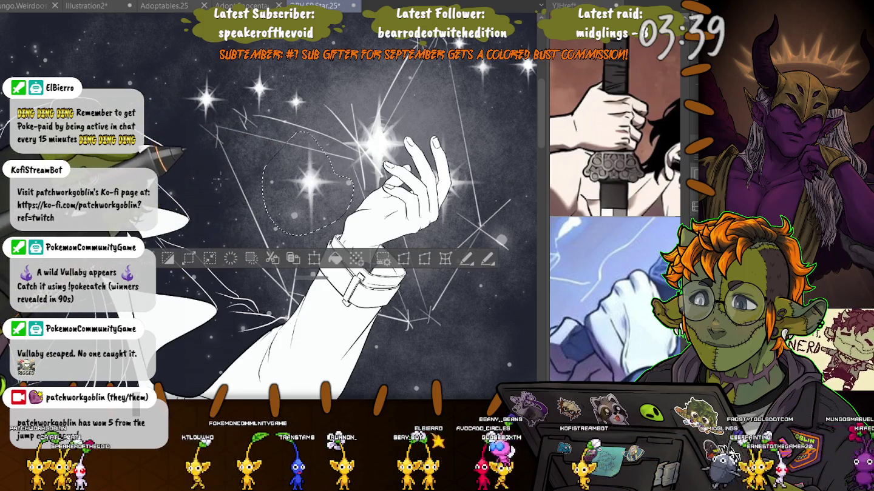
{"action": "key", "text": "ctrl+t"}
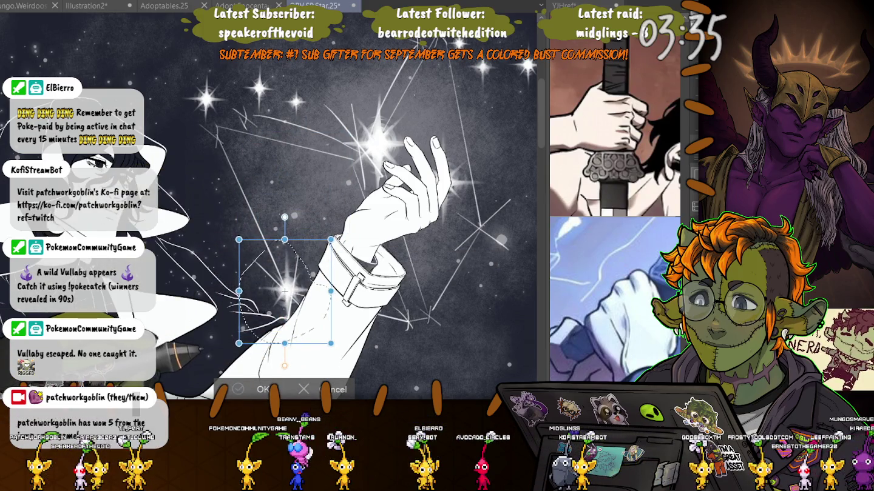
{"action": "key", "text": "Return"}
{"action": "key", "text": "ctrl+d"}
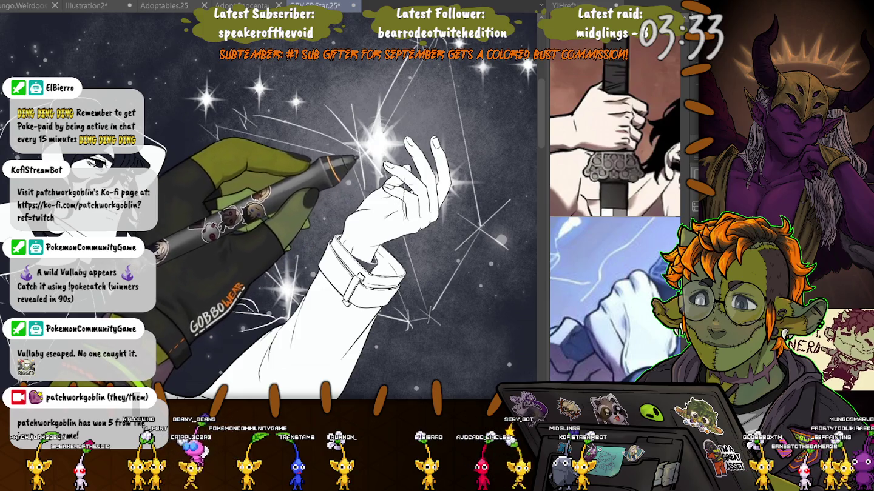
{"action": "left_click_drag", "start_coordinate": [427, 118], "coordinate": [421, 151]}
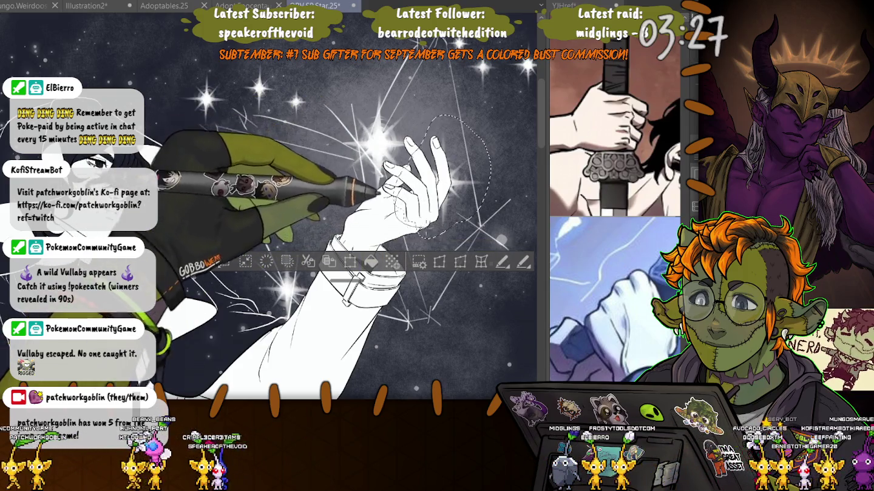
{"action": "key", "text": "ctrl+t"}
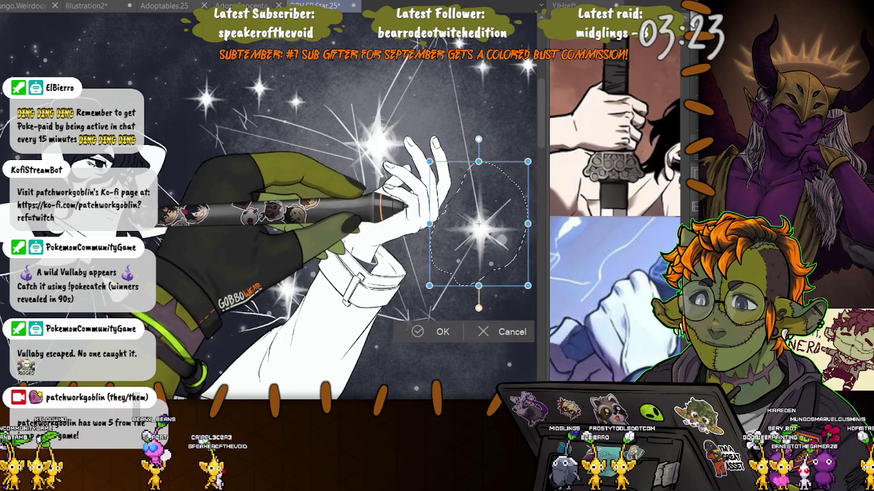
{"action": "key", "text": "Return"}
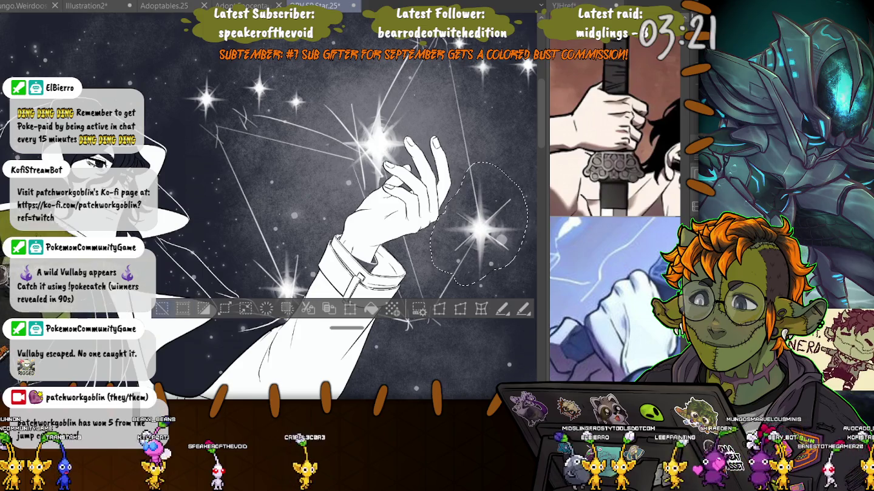
Enlarge the bright star beside the hand and shift it slightly right and down
{"action": "left_click_drag", "start_coordinate": [369, 76], "coordinate": [425, 134]}
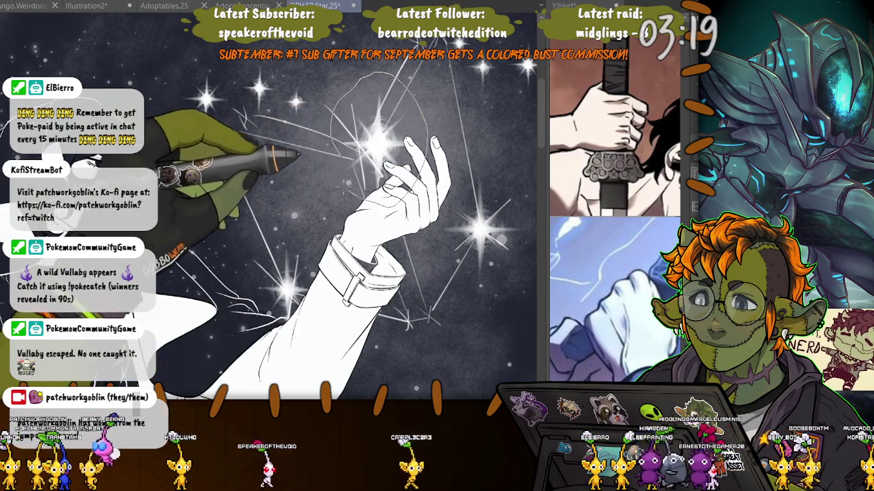
{"action": "key", "text": "ctrl+t"}
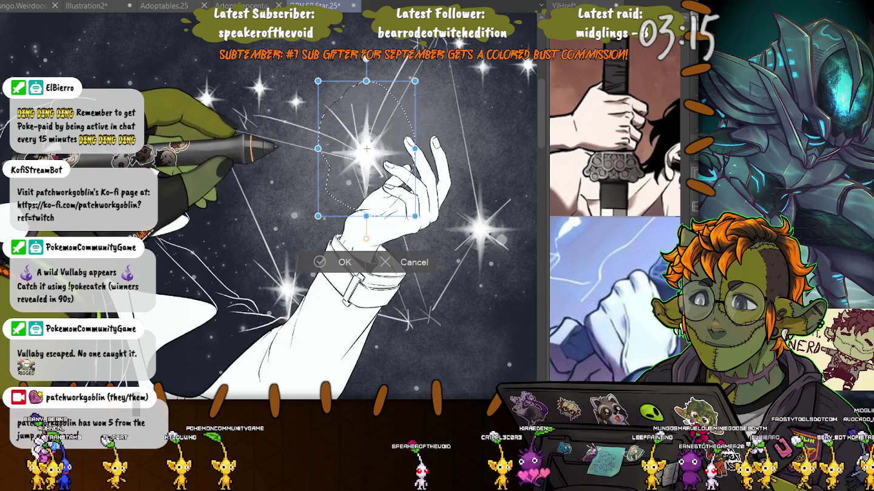
{"action": "left_click_drag", "start_coordinate": [318, 81], "coordinate": [306, 64]}
{"action": "left_click_drag", "start_coordinate": [360, 140], "coordinate": [367, 148]}
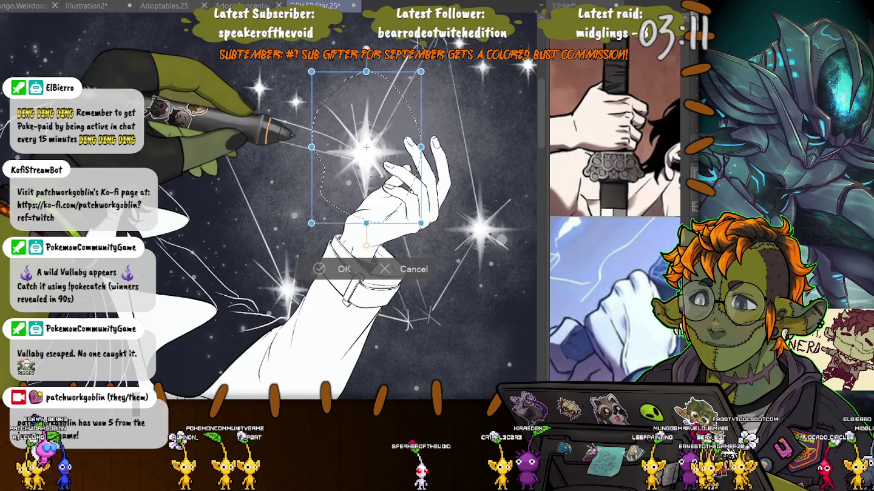
{"action": "key", "text": "Return"}
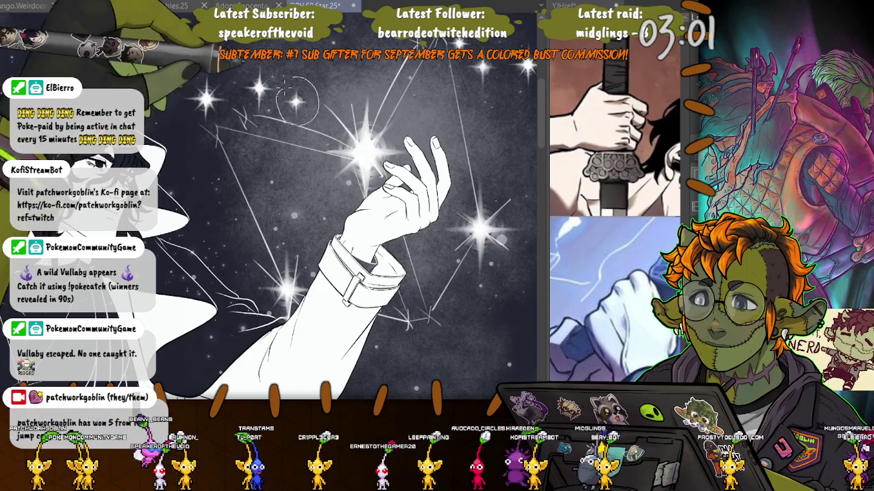
Move the small upper star down beside the sleeve
{"action": "key", "text": "ctrl+t"}
{"action": "left_click_drag", "start_coordinate": [297, 101], "coordinate": [408, 319]}
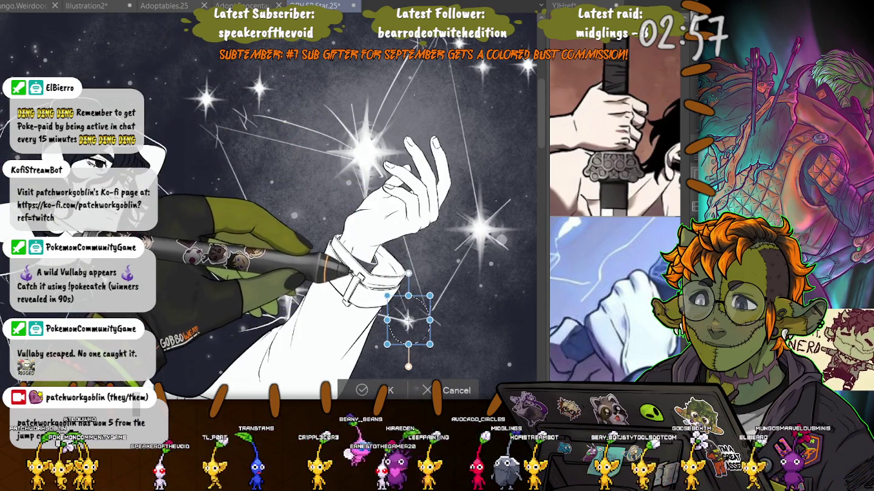
{"action": "key", "text": "Return"}
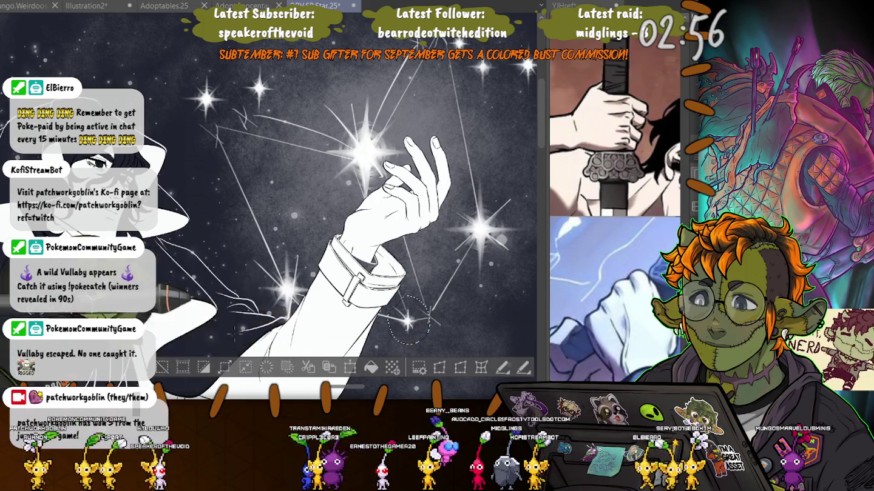
{"action": "key", "text": "ctrl+d"}
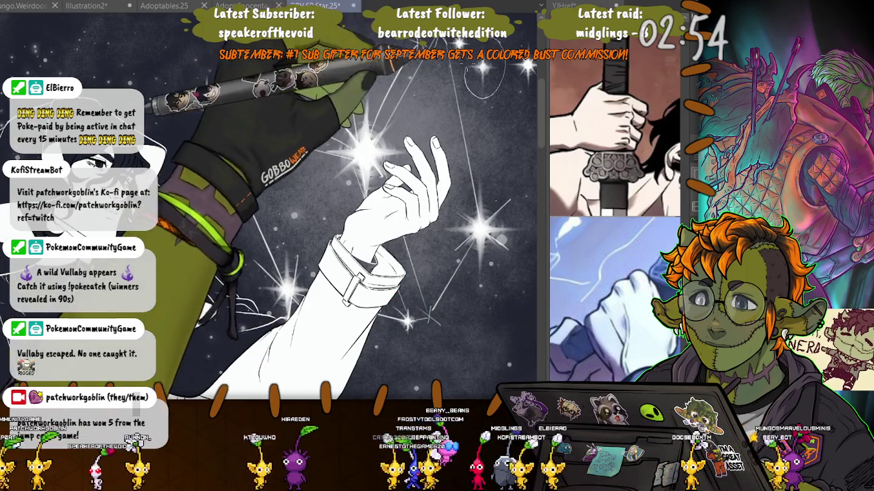
Move another upper-sky star down near the sleeve and adjust the star at the top of the sky
{"action": "left_click_drag", "start_coordinate": [467, 57], "coordinate": [504, 97]}
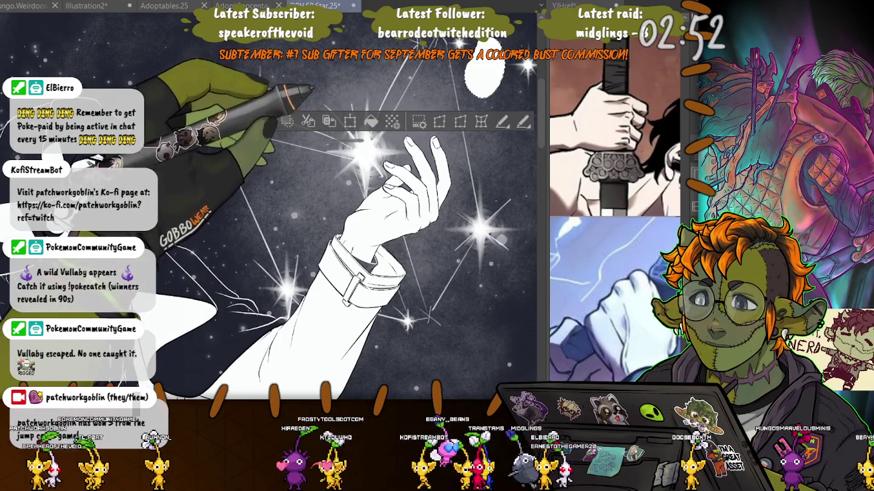
{"action": "key", "text": "ctrl+t"}
{"action": "left_click_drag", "start_coordinate": [484, 70], "coordinate": [429, 315]}
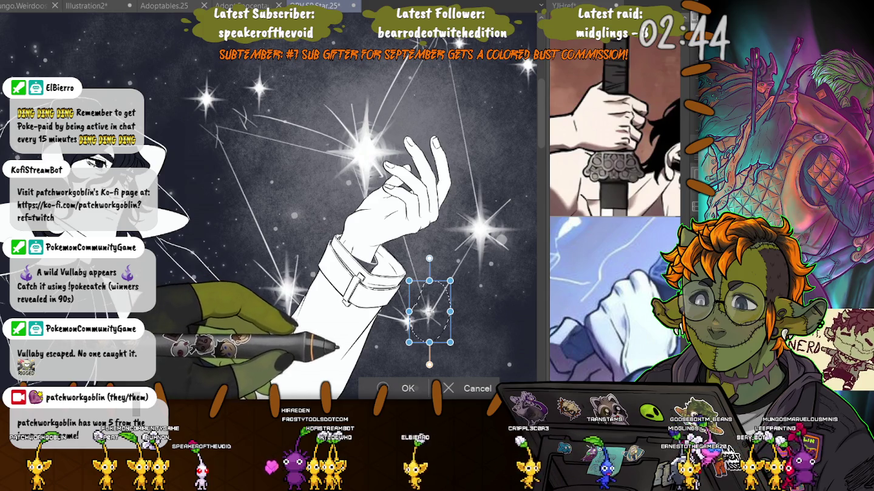
{"action": "key", "text": "Return"}
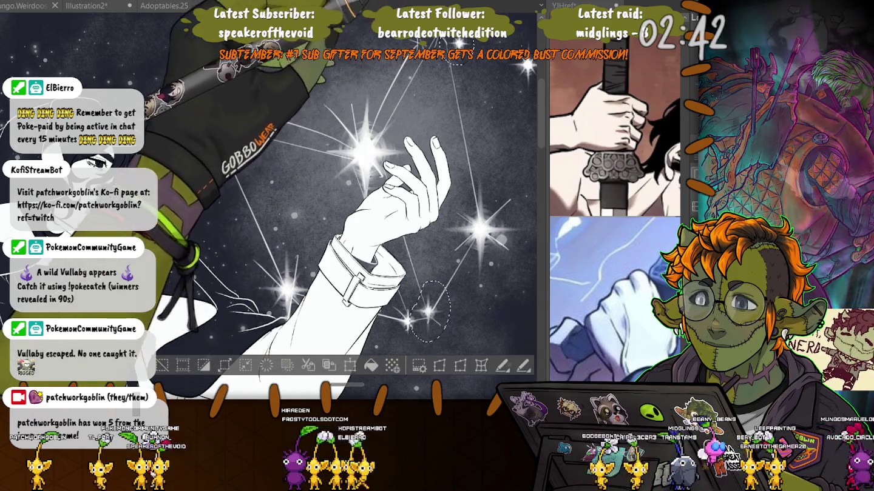
{"action": "left_click_drag", "start_coordinate": [449, 44], "coordinate": [452, 46]}
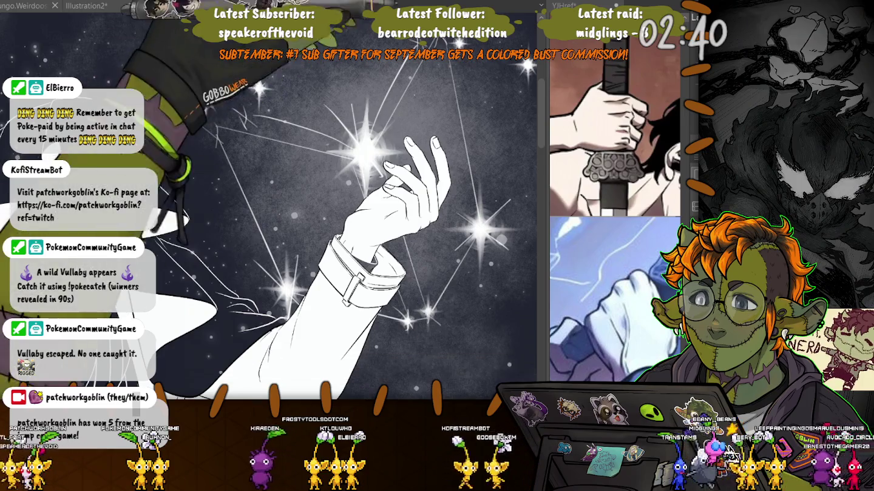
{"action": "key", "text": "ctrl+t"}
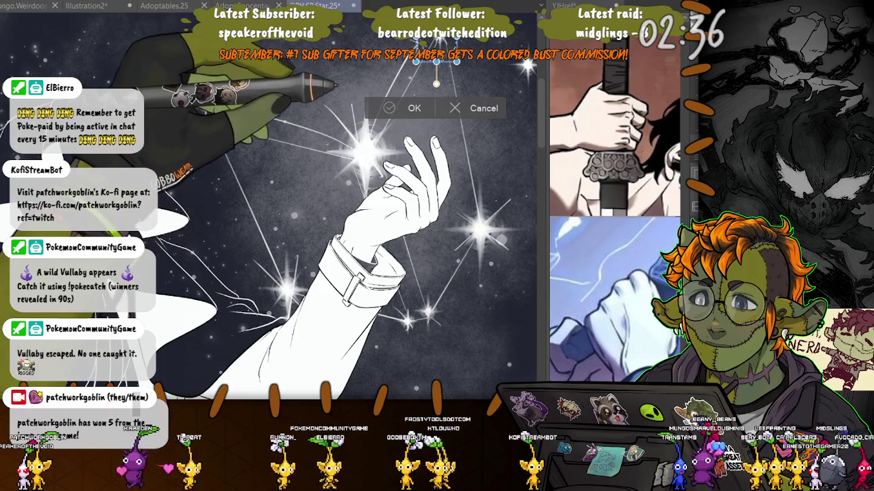
{"action": "key", "text": "Return"}
{"action": "left_click_drag", "start_coordinate": [252, 141], "coordinate": [205, 145]}
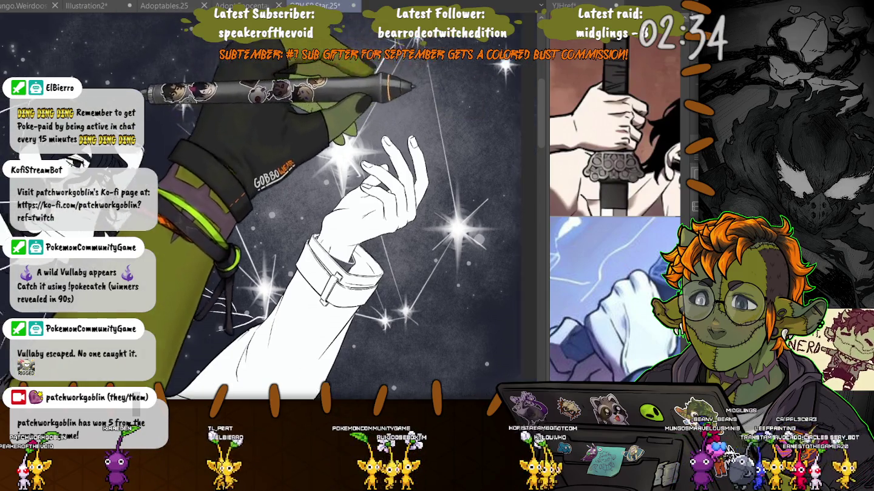
Reposition two small stars near the top right of the sky
{"action": "left_click_drag", "start_coordinate": [476, 40], "coordinate": [464, 108]}
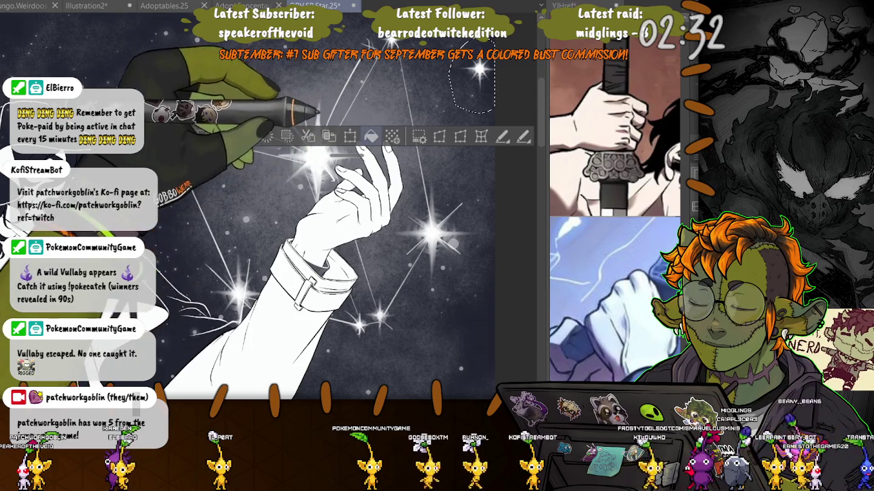
{"action": "key", "text": "ctrl+t"}
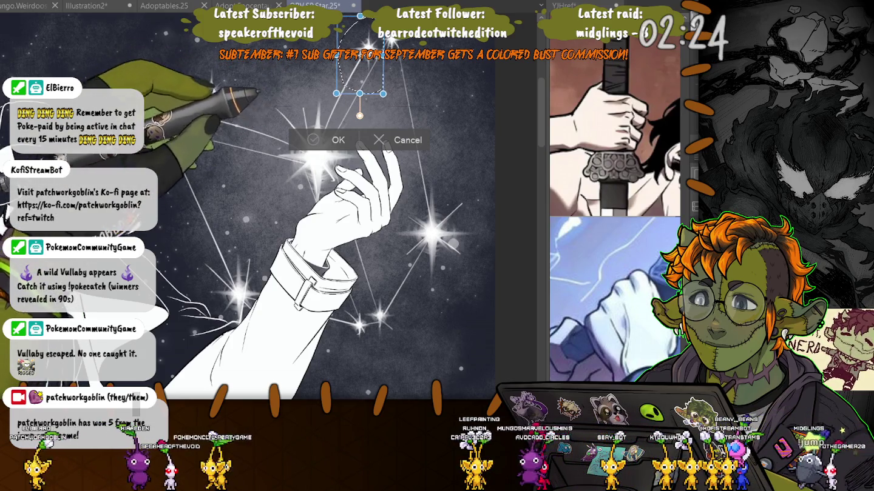
{"action": "key", "text": "Return"}
{"action": "left_click_drag", "start_coordinate": [364, 182], "coordinate": [437, 204]}
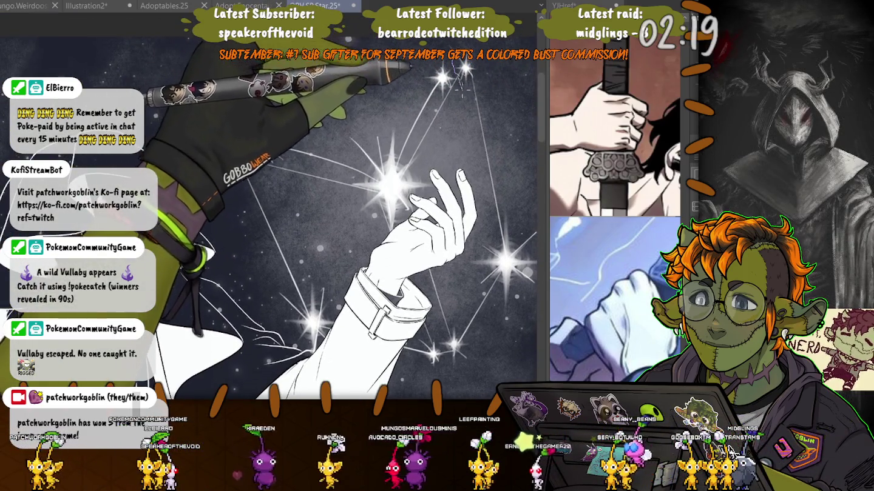
{"action": "left_click_drag", "start_coordinate": [465, 44], "coordinate": [482, 48]}
{"action": "key", "text": "ctrl+t"}
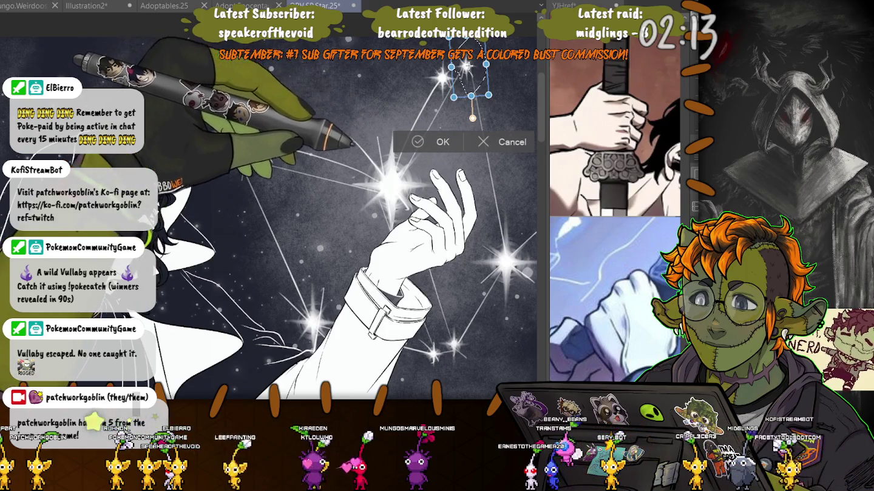
{"action": "key", "text": "Return"}
{"action": "key", "text": "ctrl+d"}
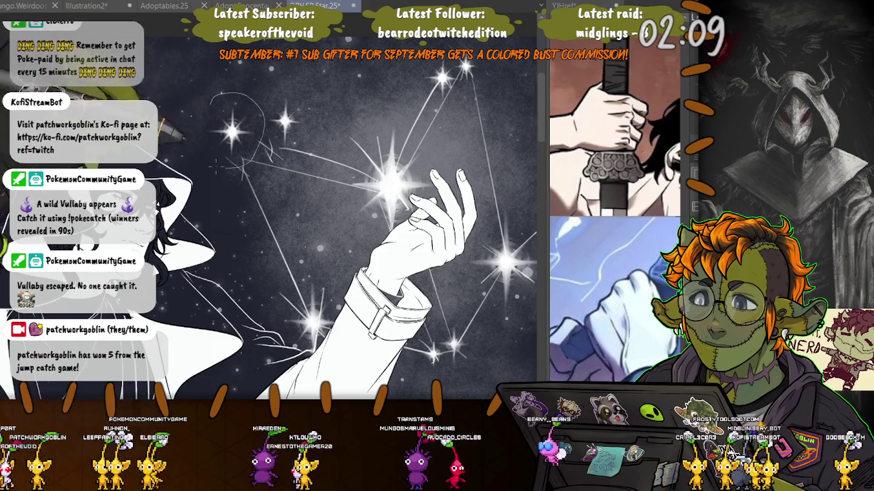
Move two upper-left stars lower and save the illustration
{"action": "left_click_drag", "start_coordinate": [210, 104], "coordinate": [214, 95]}
{"action": "key", "text": "ctrl+t"}
{"action": "left_click_drag", "start_coordinate": [225, 129], "coordinate": [235, 161]}
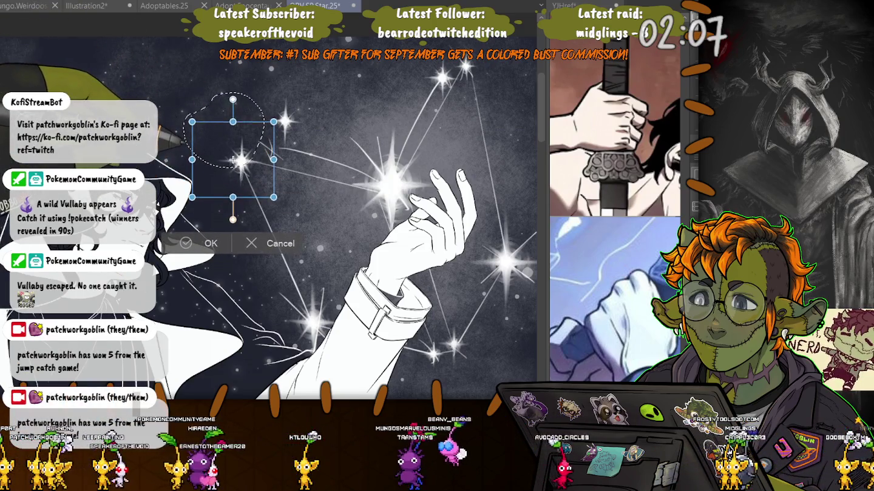
{"action": "key", "text": "Return"}
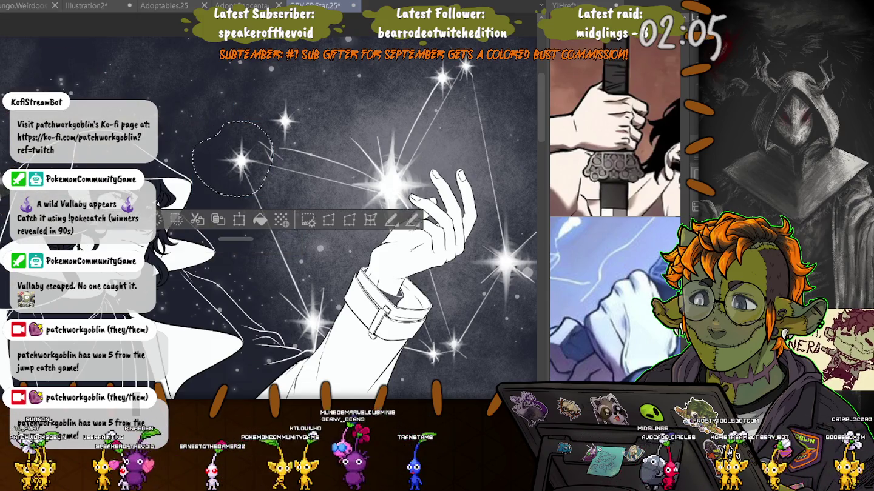
{"action": "left_click_drag", "start_coordinate": [285, 86], "coordinate": [281, 88]}
{"action": "key", "text": "ctrl+t"}
{"action": "left_click_drag", "start_coordinate": [287, 122], "coordinate": [271, 147]}
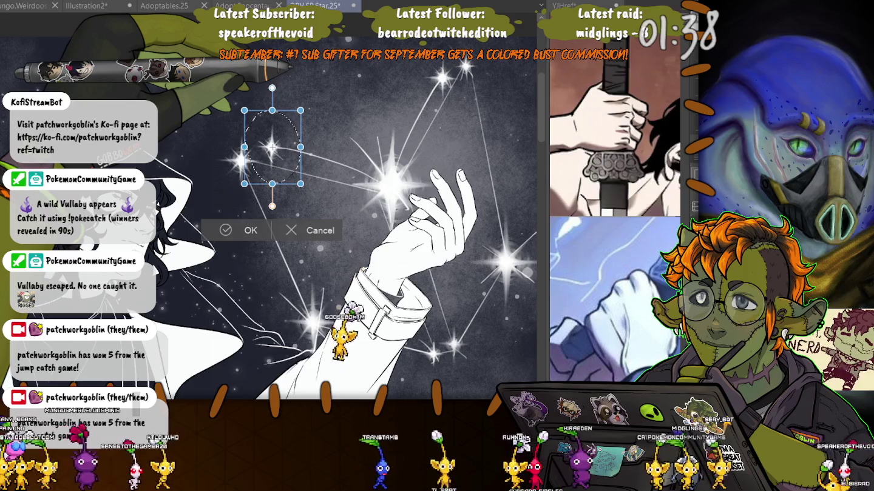
{"action": "key", "text": "Return"}
{"action": "key", "text": "ctrl+s"}
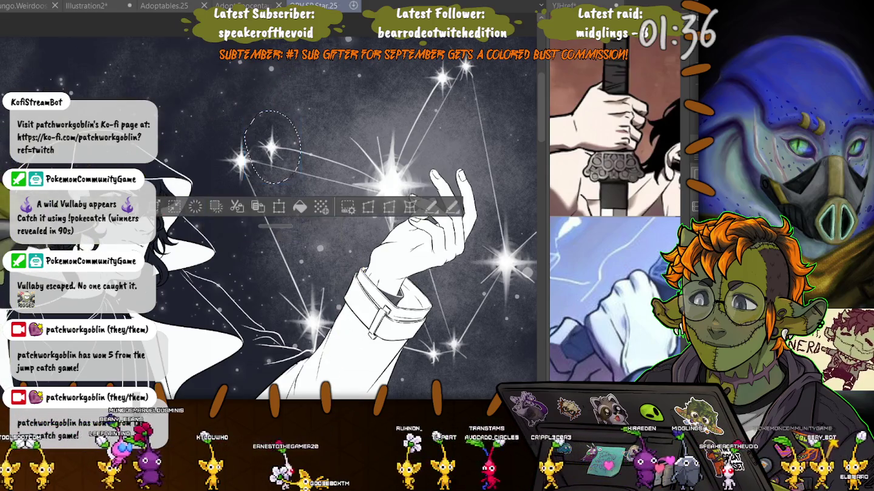
{"action": "key", "text": "ctrl+d"}
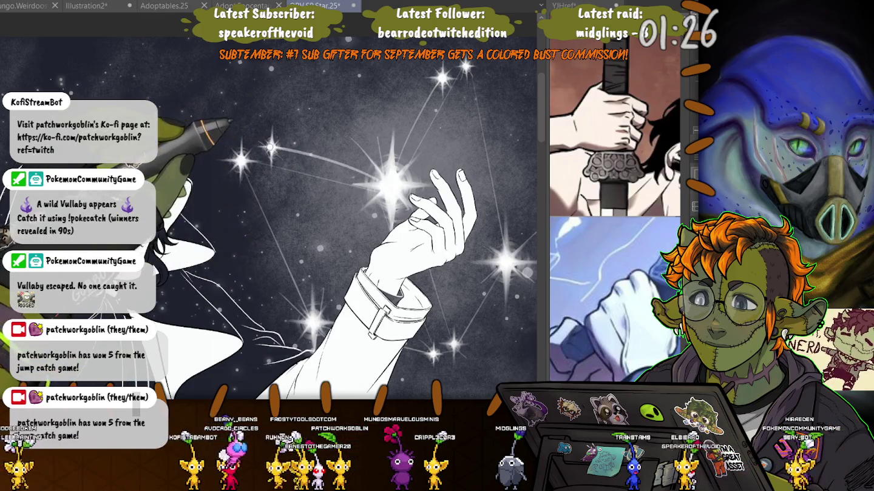
Draw thin curved white lines from two upper-left stars to the bright star, redoing one stroke
{"action": "left_click_drag", "start_coordinate": [379, 178], "coordinate": [272, 147]}
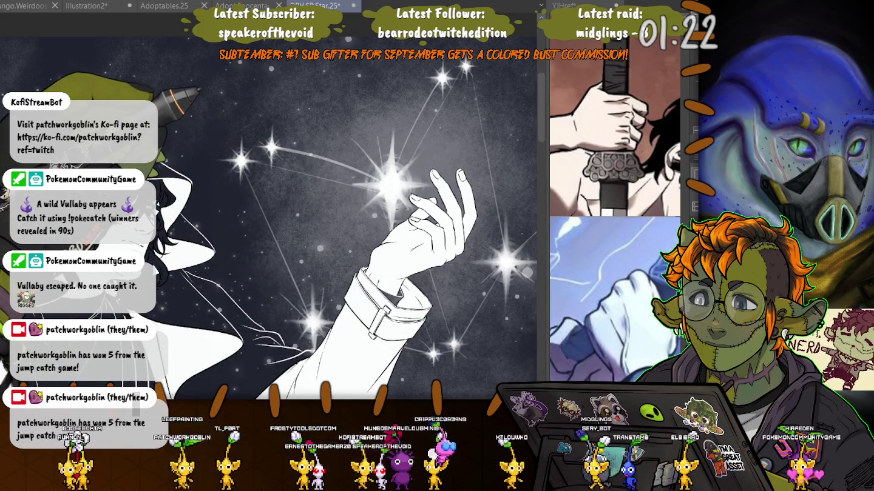
{"action": "left_click_drag", "start_coordinate": [271, 147], "coordinate": [380, 180]}
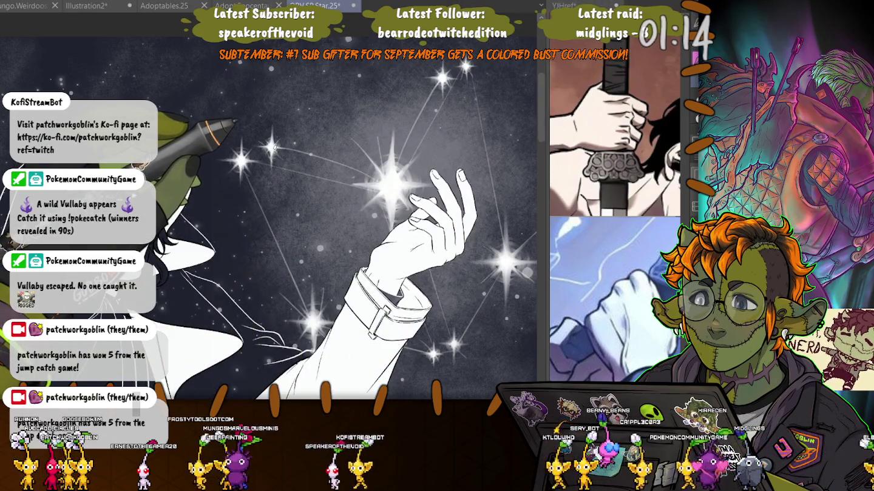
{"action": "key", "text": "ctrl+z"}
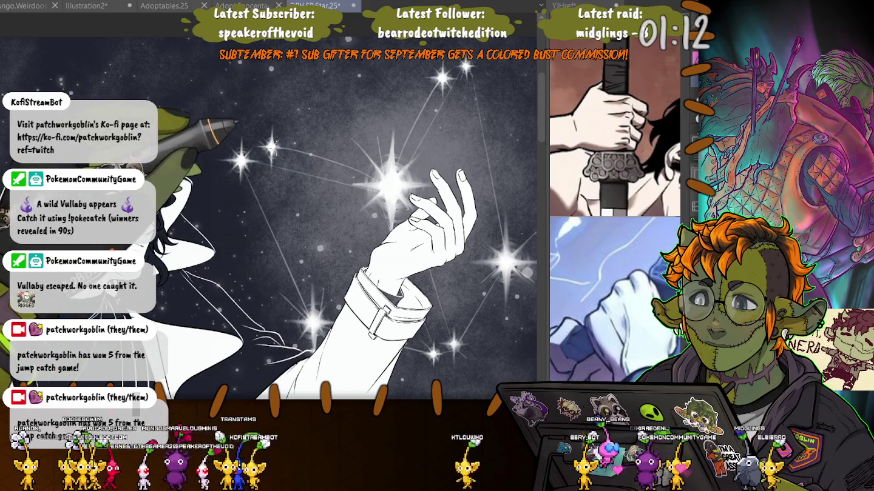
{"action": "left_click_drag", "start_coordinate": [271, 146], "coordinate": [376, 178]}
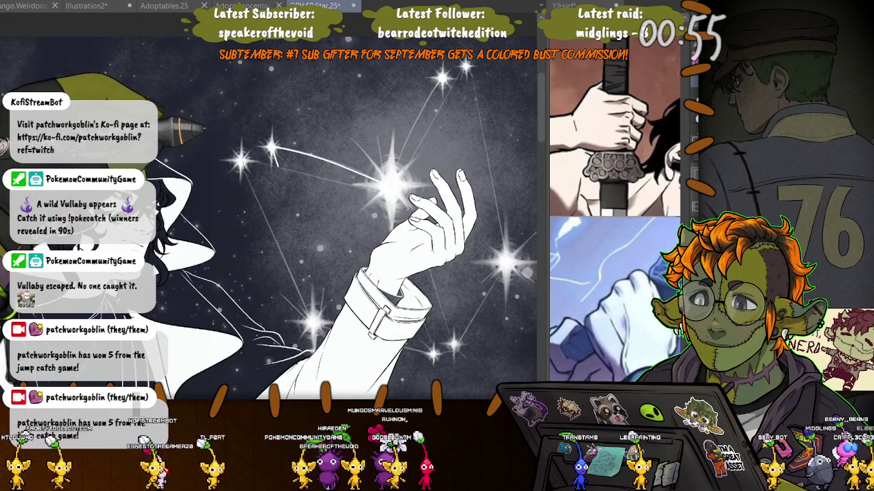
{"action": "left_click_drag", "start_coordinate": [242, 162], "coordinate": [384, 189]}
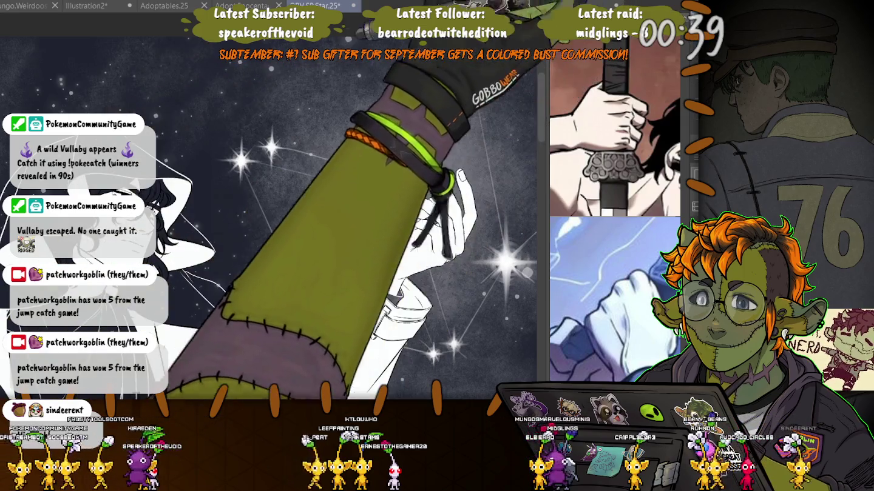
Link two small left-sky stars to the bright star with straight constellation lines, removing a stray line
{"action": "left_click_drag", "start_coordinate": [374, 162], "coordinate": [297, 110]}
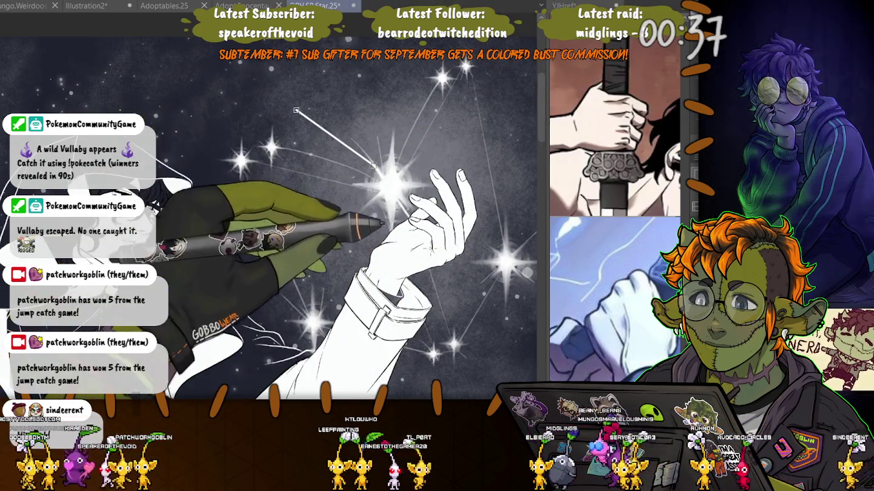
{"action": "key", "text": "ctrl+z"}
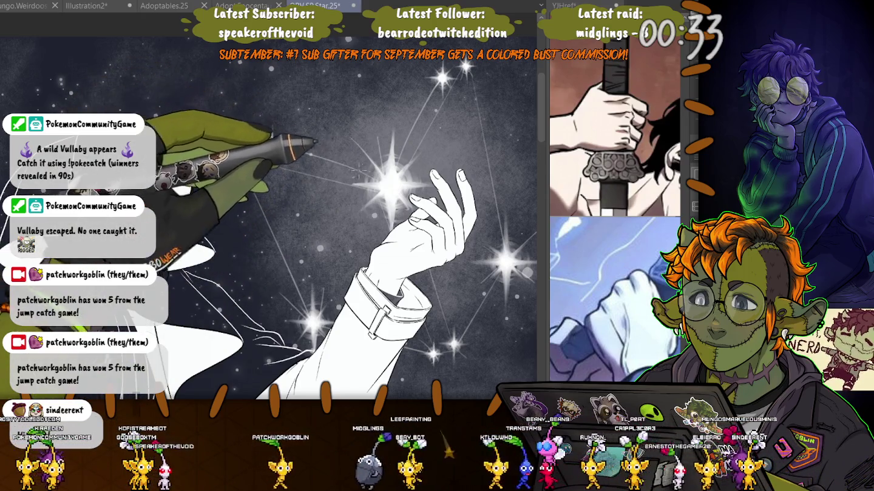
{"action": "left_click_drag", "start_coordinate": [271, 146], "coordinate": [391, 189]}
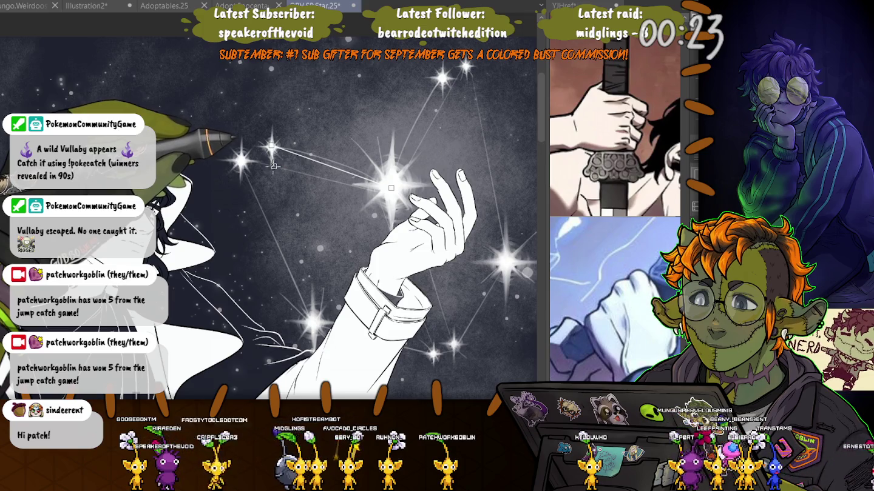
{"action": "left_click_drag", "start_coordinate": [242, 159], "coordinate": [390, 193]}
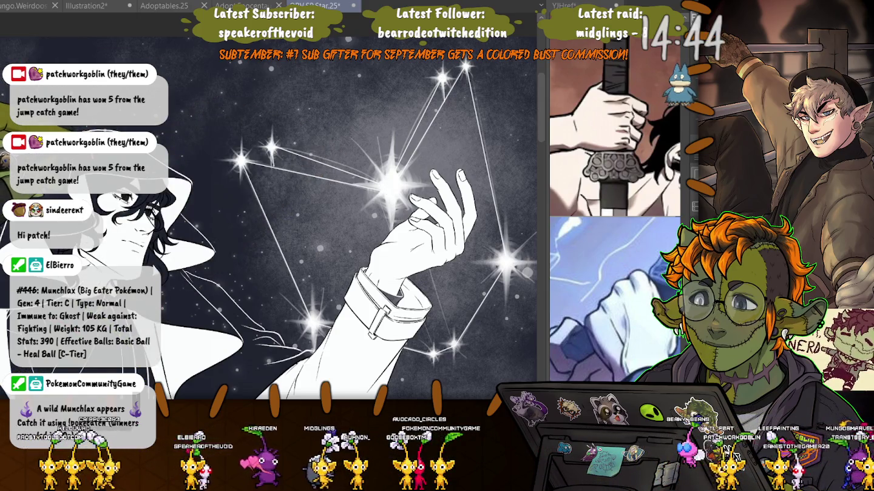
{"action": "scroll", "coordinate": [273, 249], "scroll_direction": "up", "scroll_amount": 5}
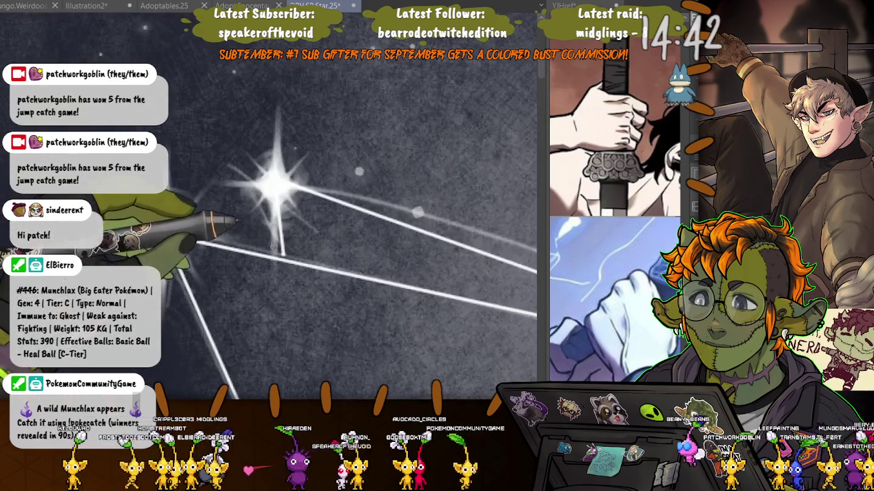
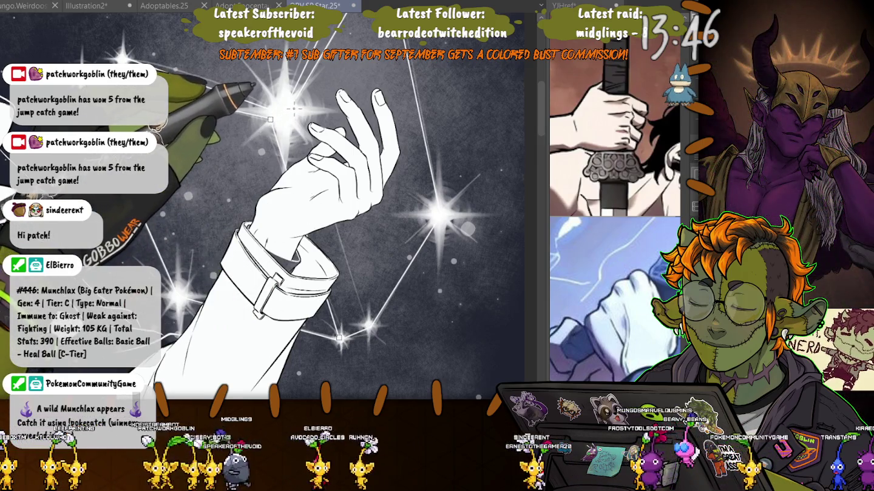
Draw a thin straight line from the bright star beside the hand to the lower star, then zoom in
{"action": "left_click_drag", "start_coordinate": [294, 108], "coordinate": [368, 325]}
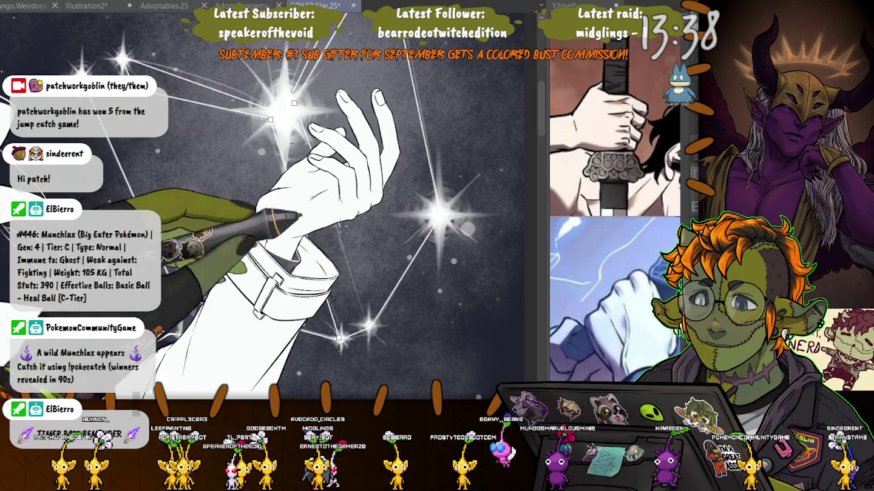
{"action": "left_click_drag", "start_coordinate": [293, 103], "coordinate": [369, 328]}
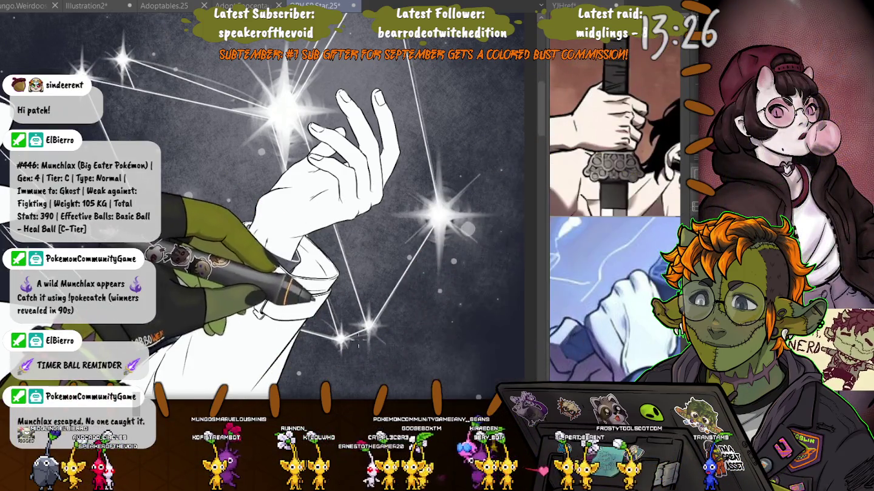
{"action": "scroll", "coordinate": [358, 344], "scroll_direction": "up", "scroll_amount": 2}
{"action": "scroll", "coordinate": [356, 338], "scroll_direction": "up", "scroll_amount": 2}
{"action": "scroll", "coordinate": [355, 333], "scroll_direction": "up", "scroll_amount": 1}
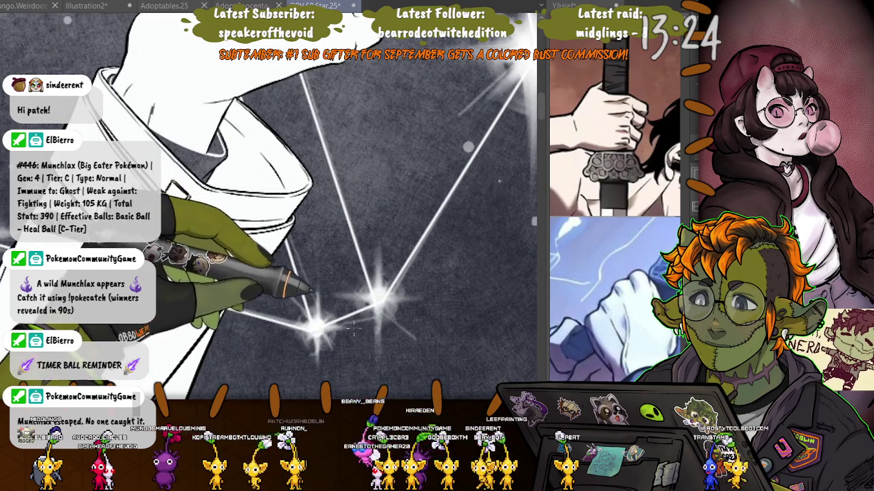
Lasso the lower star and nudge it slightly up-left onto its line's end
{"action": "left_click_drag", "start_coordinate": [358, 367], "coordinate": [434, 365]}
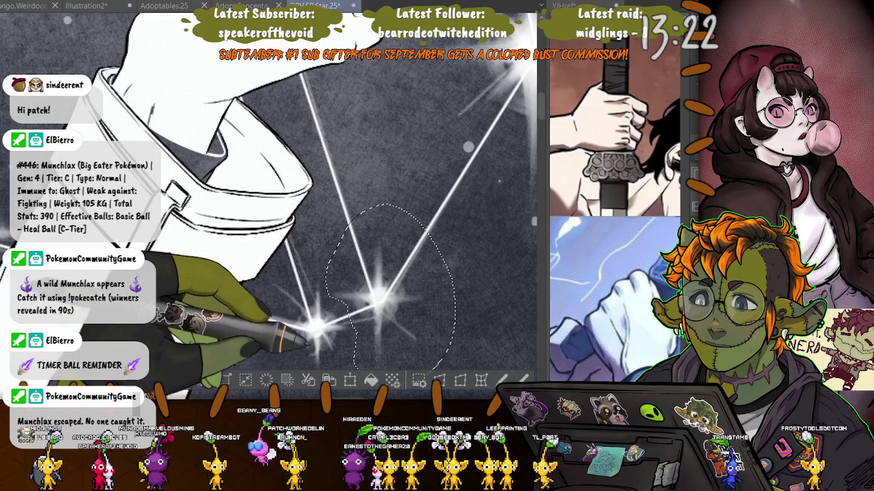
{"action": "key", "text": "ctrl+t"}
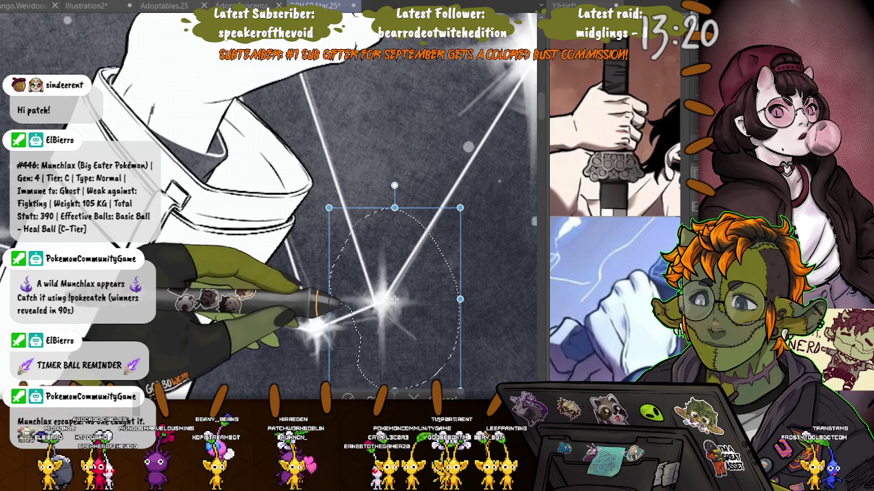
{"action": "left_click_drag", "start_coordinate": [394, 298], "coordinate": [392, 297]}
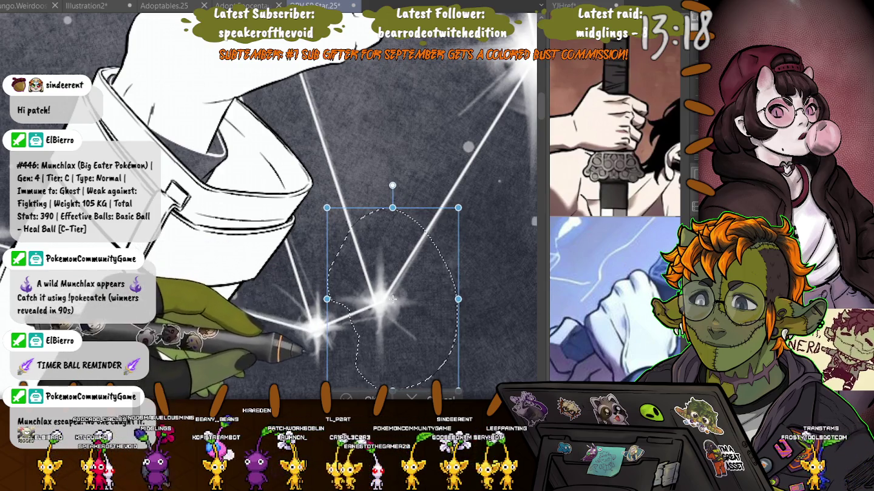
{"action": "key", "text": "Return"}
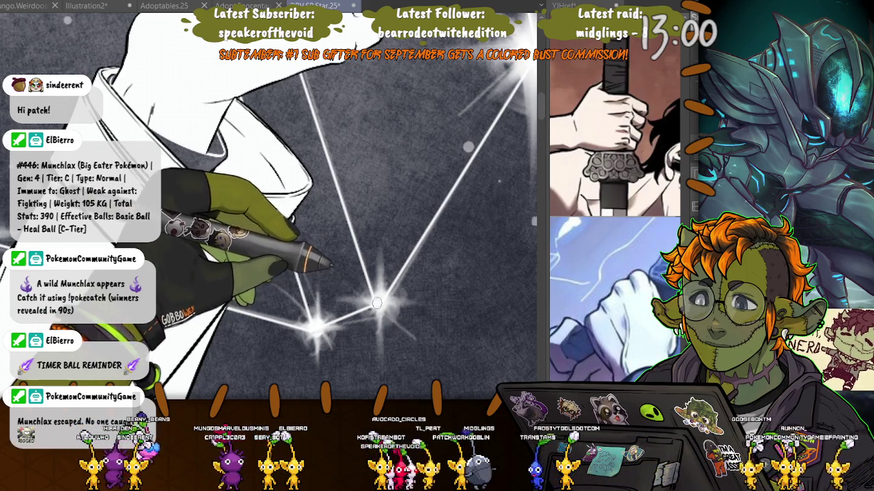
{"action": "scroll", "coordinate": [373, 272], "scroll_direction": "down", "scroll_amount": 5}
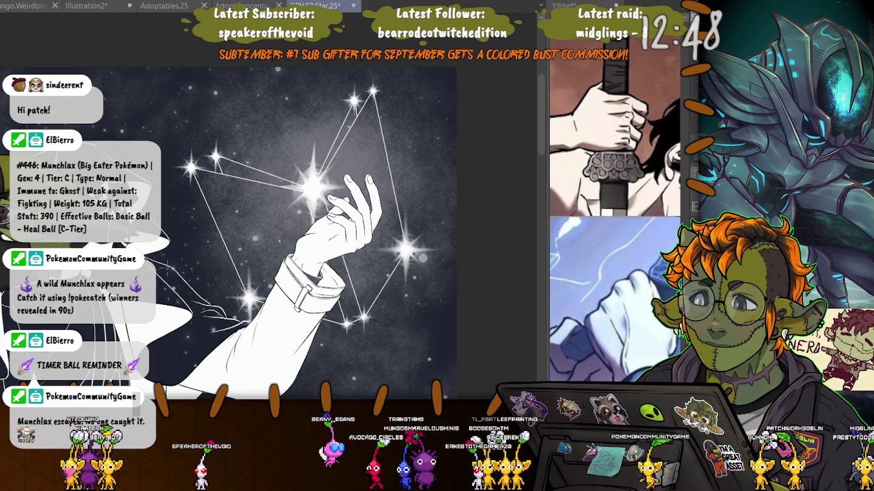
Erase the stray line right of the small star and the top of the diagonal line
{"action": "scroll", "coordinate": [391, 265], "scroll_direction": "up", "scroll_amount": 5}
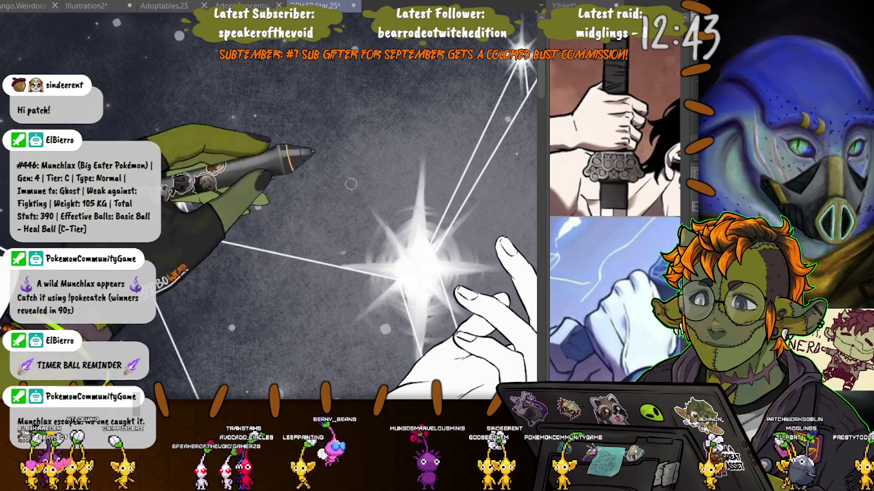
{"action": "left_click_drag", "start_coordinate": [187, 192], "coordinate": [218, 208]}
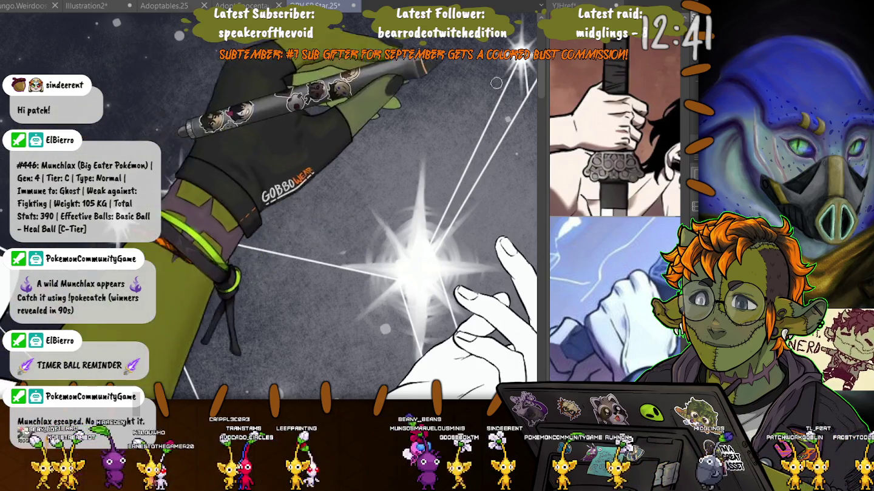
{"action": "mouse_move", "coordinate": [480, 143]}
{"action": "left_mouse_down"}
{"action": "mouse_move", "coordinate": [505, 85]}
{"action": "mouse_move", "coordinate": [420, 165]}
{"action": "left_mouse_up"}
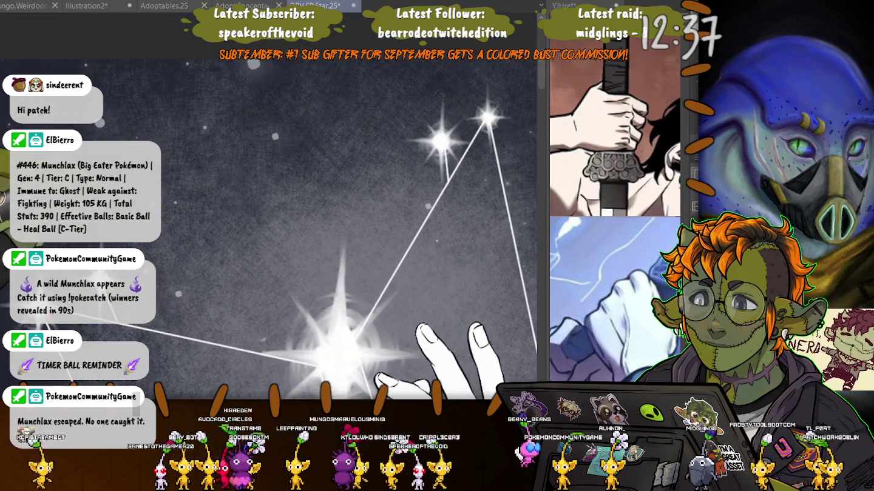
{"action": "left_click_drag", "start_coordinate": [363, 243], "coordinate": [396, 238]}
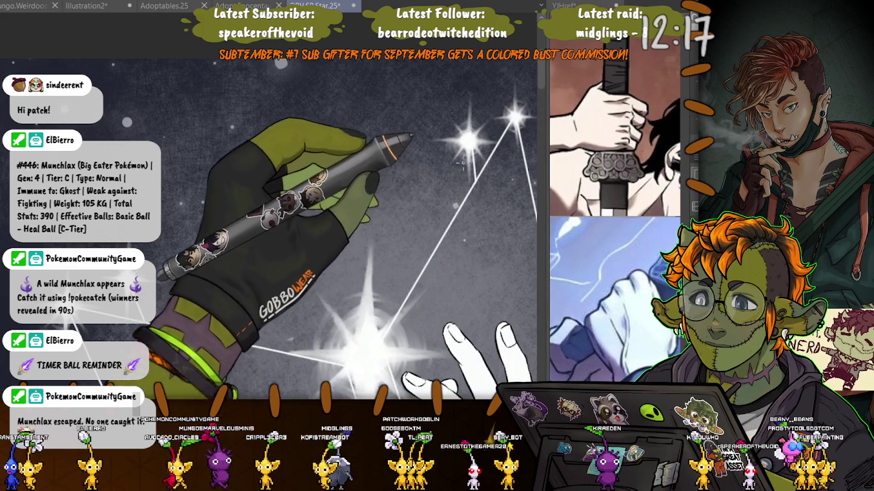
Draw a straight ray from the upper star into the big star, plus a leftward ray bent upward into a curve
{"action": "left_click_drag", "start_coordinate": [470, 138], "coordinate": [361, 354]}
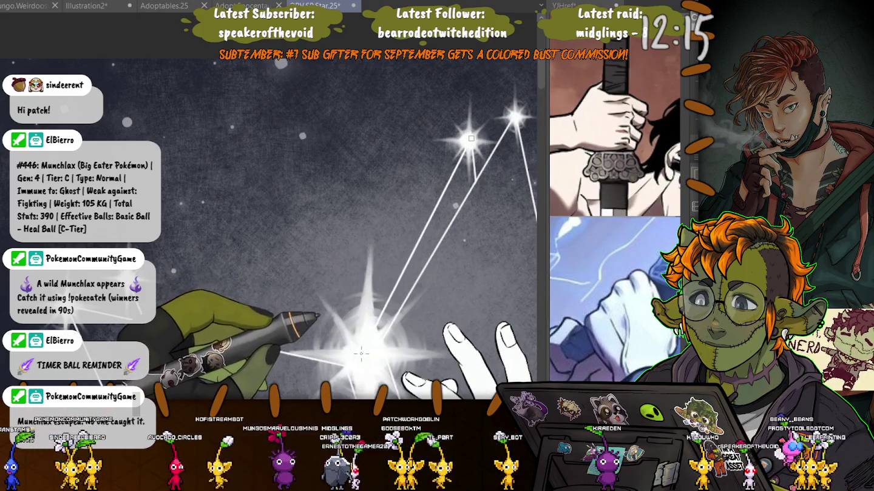
{"action": "left_click", "coordinate": [398, 248]}
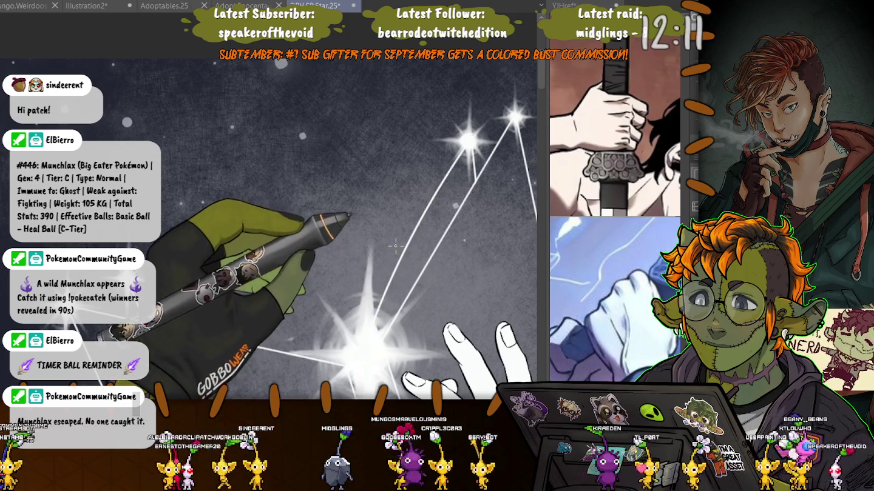
{"action": "left_click", "coordinate": [243, 229]}
{"action": "left_click_drag", "start_coordinate": [139, 290], "coordinate": [366, 353]}
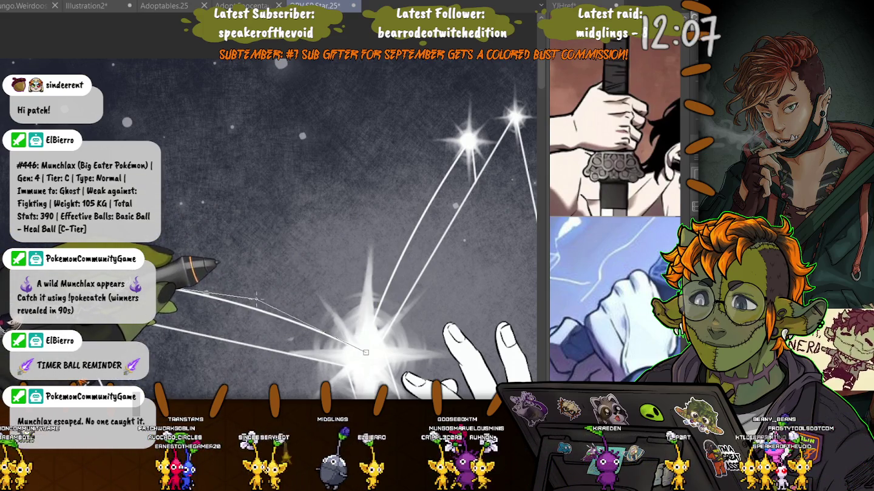
{"action": "left_click_drag", "start_coordinate": [253, 297], "coordinate": [253, 267]}
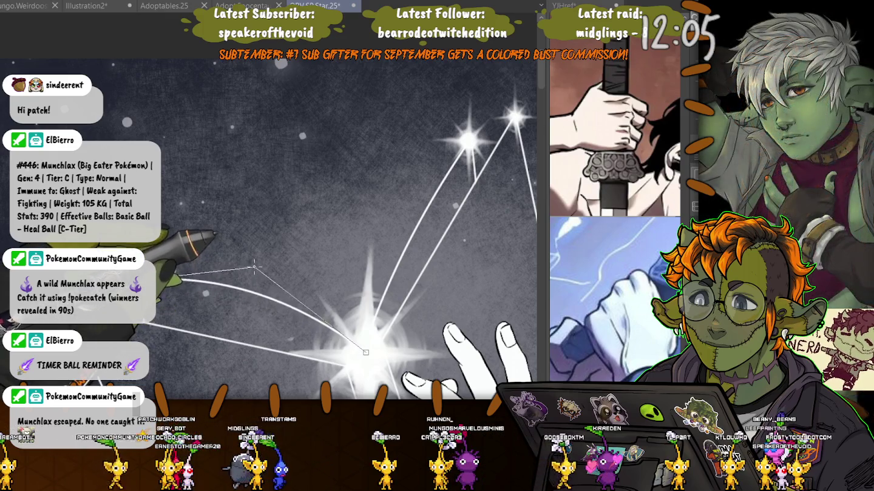
{"action": "left_click", "coordinate": [188, 222]}
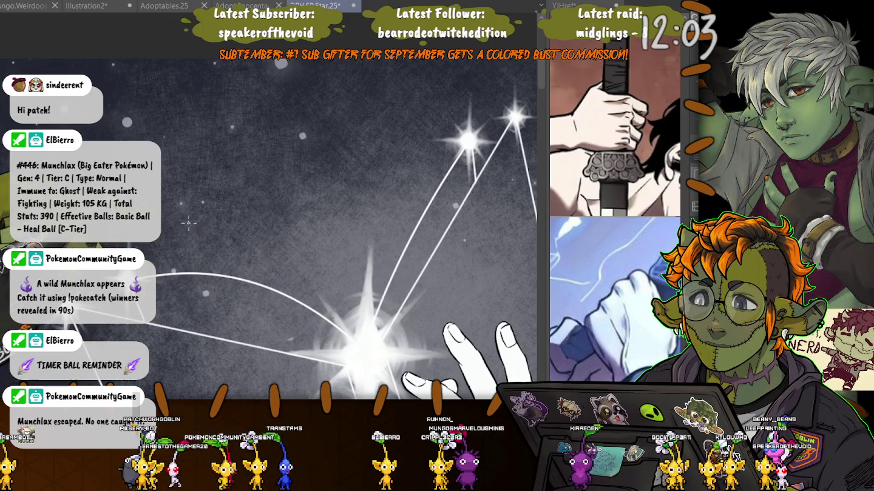
{"action": "scroll", "coordinate": [291, 243], "scroll_direction": "down", "scroll_amount": 2}
Join the two small stars above the bright star with a straight line, then reset the view to the face
{"action": "scroll", "coordinate": [292, 243], "scroll_direction": "down", "scroll_amount": 2}
{"action": "scroll", "coordinate": [292, 243], "scroll_direction": "down", "scroll_amount": 2}
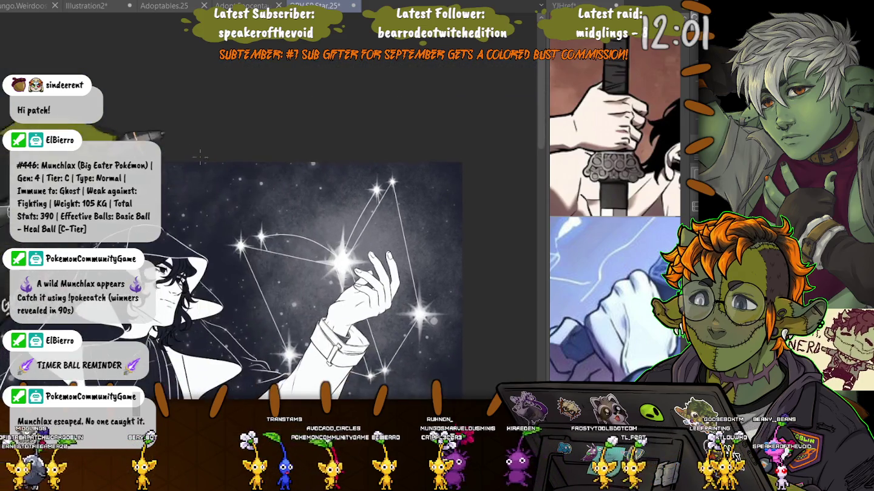
{"action": "scroll", "coordinate": [206, 210], "scroll_direction": "up", "scroll_amount": 1}
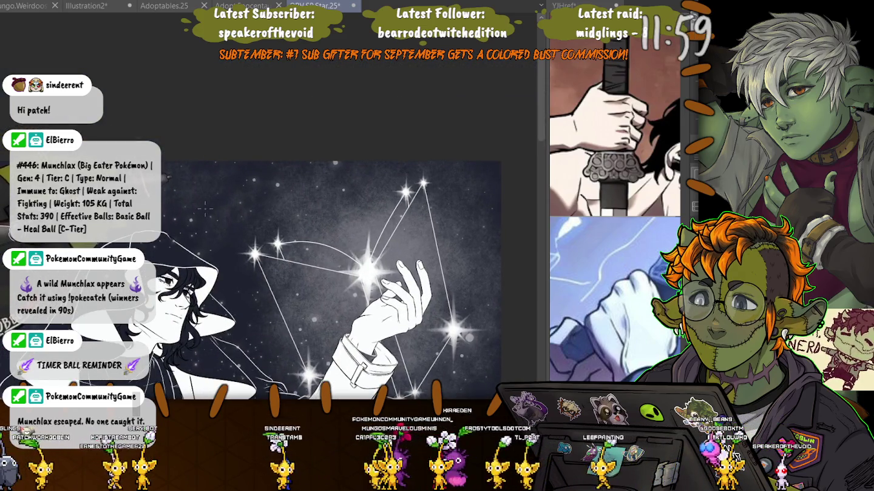
{"action": "scroll", "coordinate": [207, 210], "scroll_direction": "right", "scroll_amount": 2}
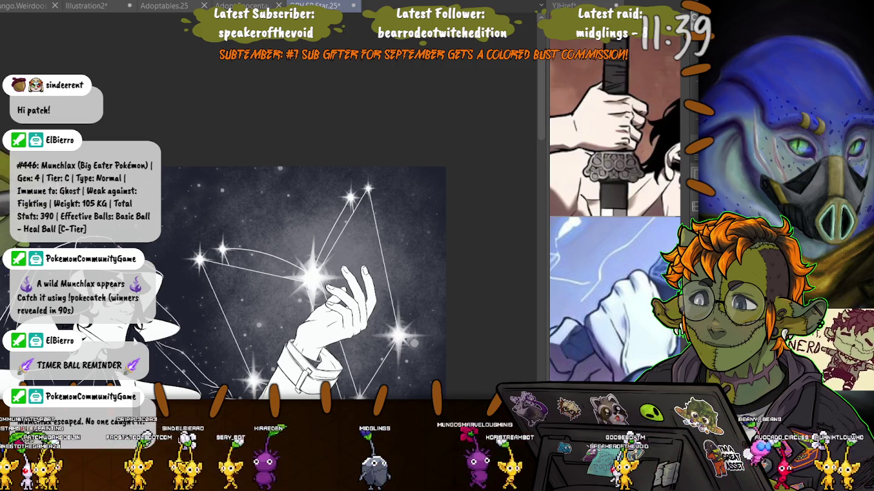
{"action": "scroll", "coordinate": [223, 245], "scroll_direction": "up", "scroll_amount": 2}
{"action": "scroll", "coordinate": [237, 261], "scroll_direction": "up", "scroll_amount": 3}
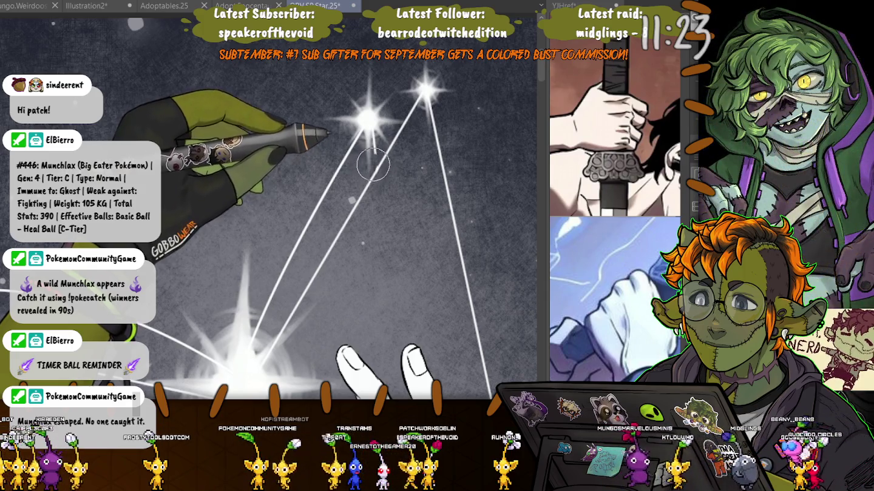
{"action": "left_click_drag", "start_coordinate": [428, 90], "coordinate": [289, 167]}
{"action": "key", "text": "ctrl+0"}
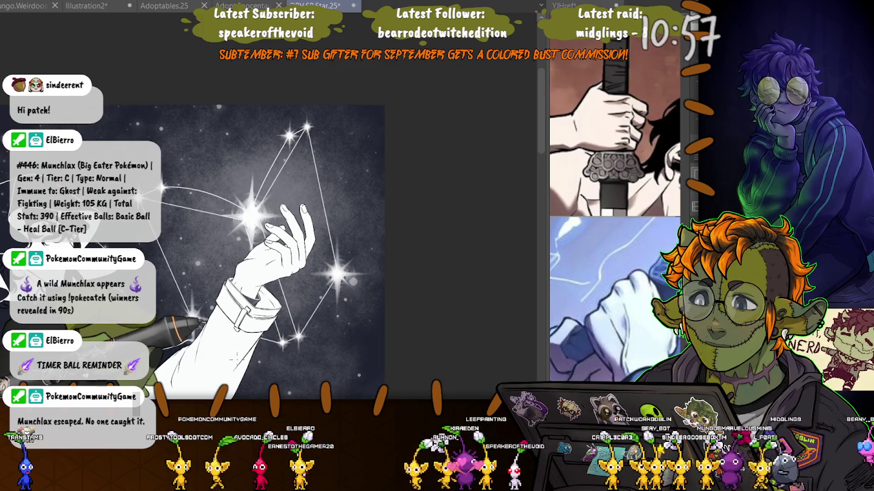
{"action": "left_click_drag", "start_coordinate": [126, 153], "coordinate": [261, 195]}
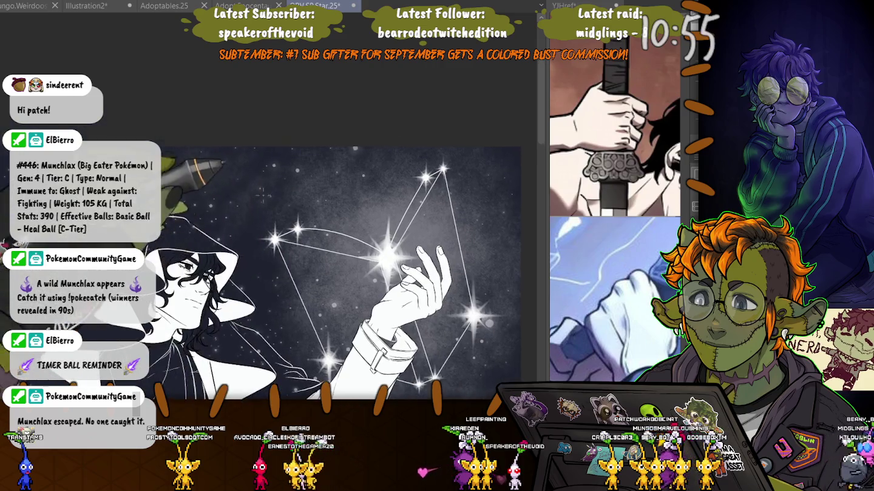
Replace the diagonal line with a new line from the upper-left star down to the bright star
{"action": "scroll", "coordinate": [291, 233], "scroll_direction": "up", "scroll_amount": 3}
{"action": "scroll", "coordinate": [306, 223], "scroll_direction": "up", "scroll_amount": 3}
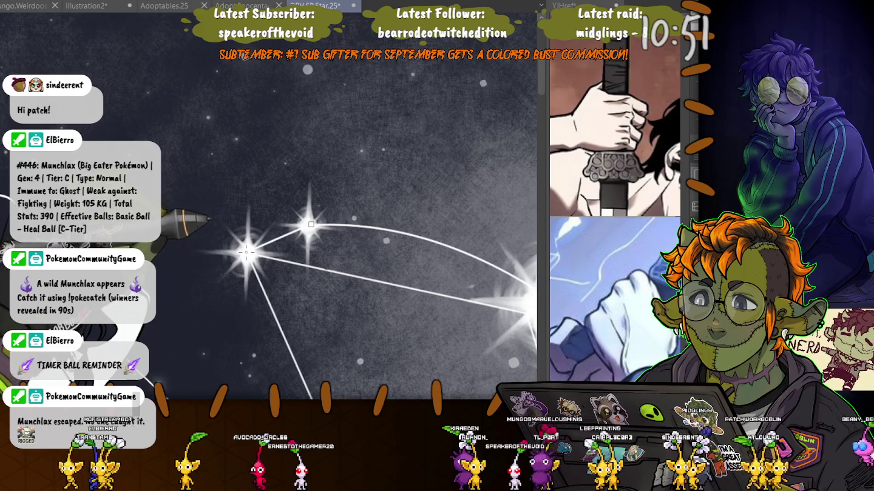
{"action": "left_click_drag", "start_coordinate": [290, 233], "coordinate": [303, 237]}
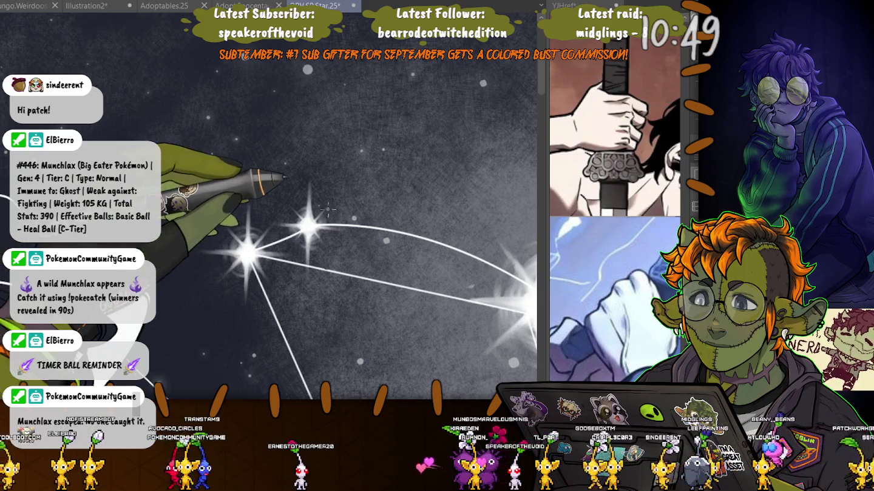
{"action": "scroll", "coordinate": [321, 199], "scroll_direction": "down", "scroll_amount": 2}
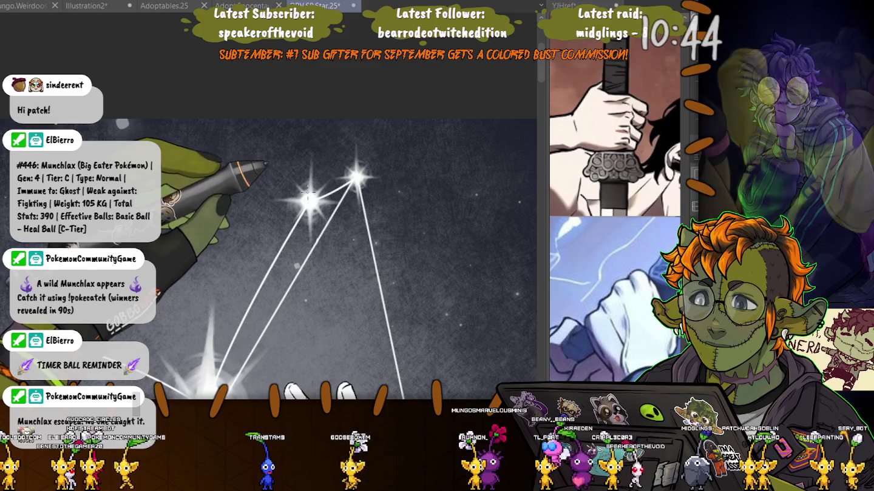
{"action": "scroll", "coordinate": [364, 158], "scroll_direction": "up", "scroll_amount": 2}
{"action": "left_click_drag", "start_coordinate": [396, 132], "coordinate": [318, 270]}
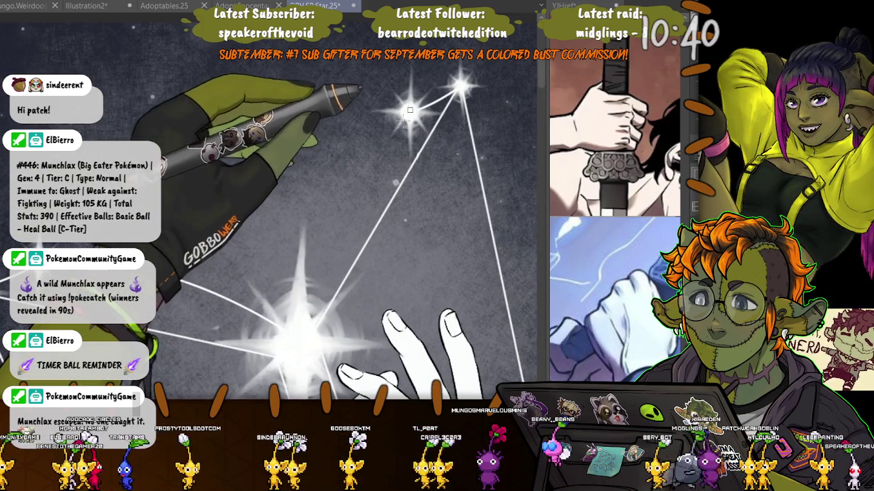
{"action": "left_click_drag", "start_coordinate": [411, 109], "coordinate": [300, 332]}
{"action": "left_click", "coordinate": [330, 245]}
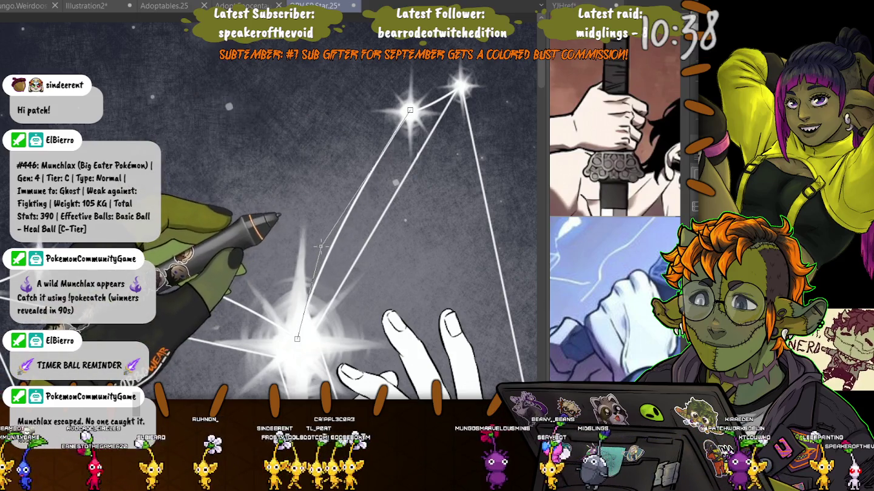
Bend that line into a curve, then undo and redraw a connecting line toward the big star
{"action": "scroll", "coordinate": [316, 244], "scroll_direction": "down", "scroll_amount": 1}
{"action": "scroll", "coordinate": [307, 233], "scroll_direction": "down", "scroll_amount": 2}
{"action": "scroll", "coordinate": [291, 219], "scroll_direction": "down", "scroll_amount": 2}
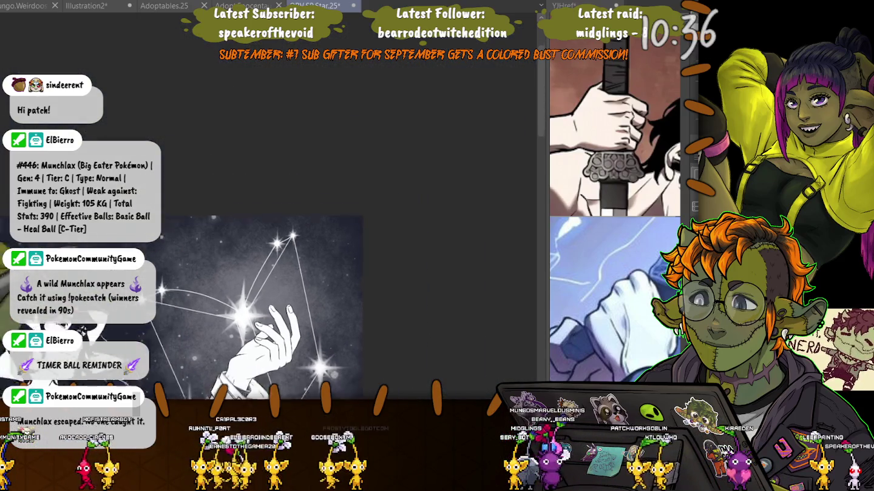
{"action": "scroll", "coordinate": [279, 209], "scroll_direction": "down", "scroll_amount": 2}
{"action": "scroll", "coordinate": [276, 205], "scroll_direction": "up", "scroll_amount": 1}
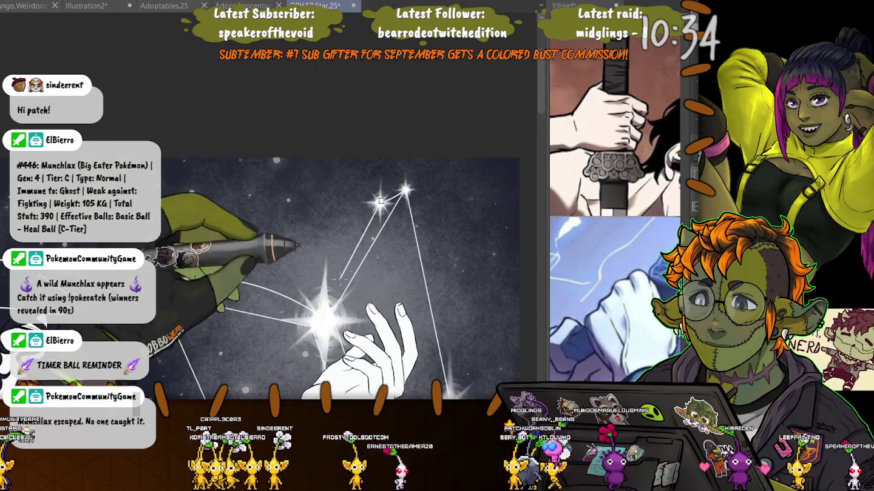
{"action": "left_click_drag", "start_coordinate": [324, 314], "coordinate": [320, 260]}
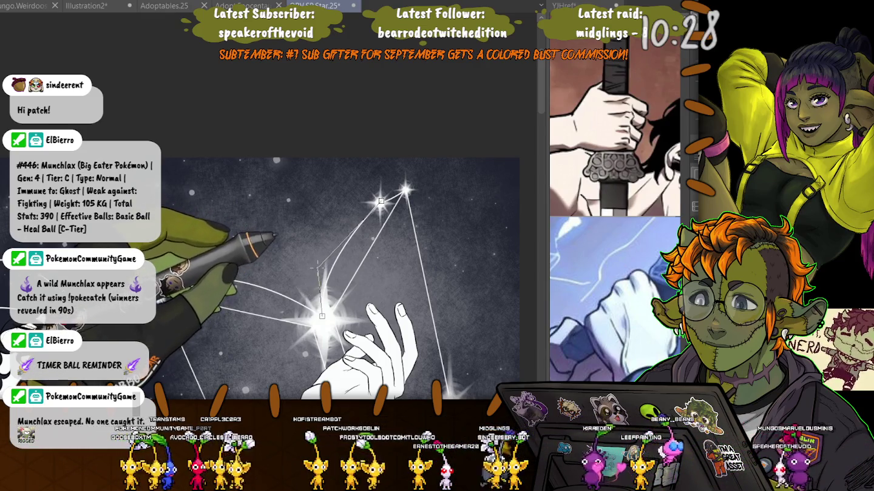
{"action": "scroll", "coordinate": [317, 268], "scroll_direction": "down", "scroll_amount": 2}
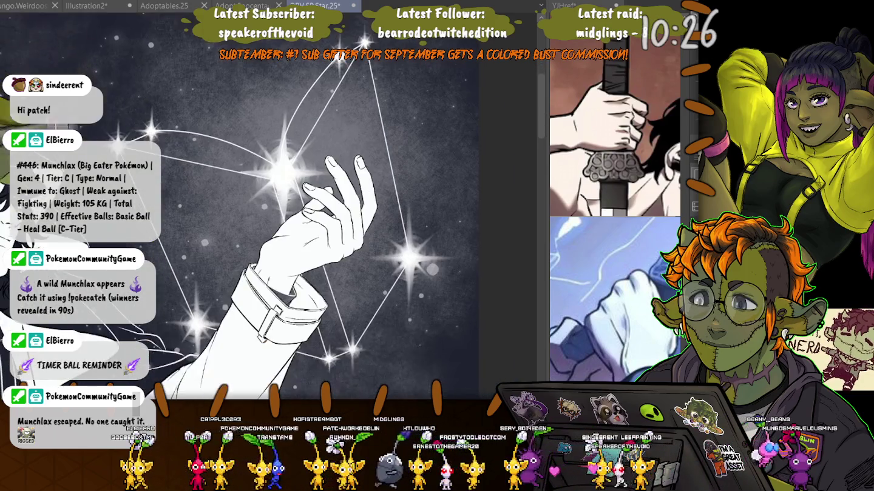
{"action": "scroll", "coordinate": [317, 268], "scroll_direction": "down", "scroll_amount": 2}
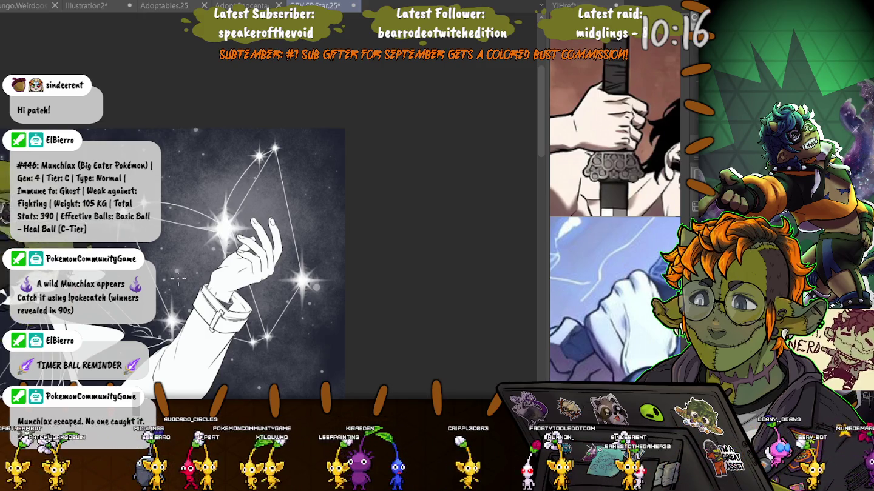
{"action": "scroll", "coordinate": [330, 221], "scroll_direction": "up", "scroll_amount": 5}
{"action": "key", "text": "ctrl+z"}
{"action": "mouse_move", "coordinate": [322, 233]}
{"action": "left_mouse_down"}
{"action": "mouse_move", "coordinate": [309, 342]}
{"action": "mouse_move", "coordinate": [345, 184]}
{"action": "left_mouse_up"}
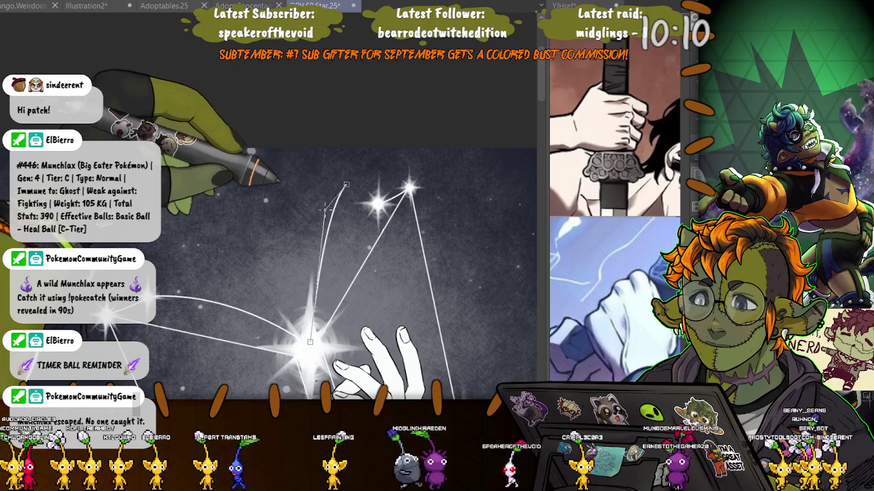
Bow the big star's connecting line leftward and draw a new straight line down toward it
{"action": "left_click_drag", "start_coordinate": [328, 264], "coordinate": [293, 257]}
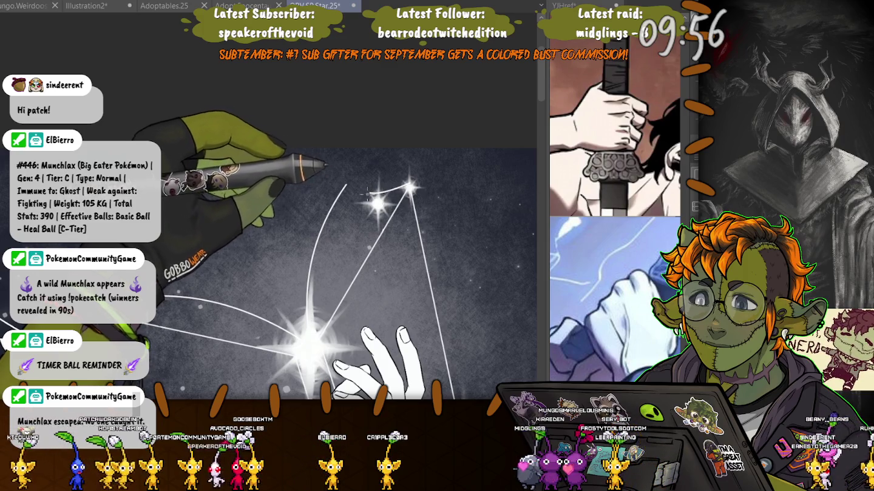
{"action": "left_click_drag", "start_coordinate": [367, 193], "coordinate": [315, 338]}
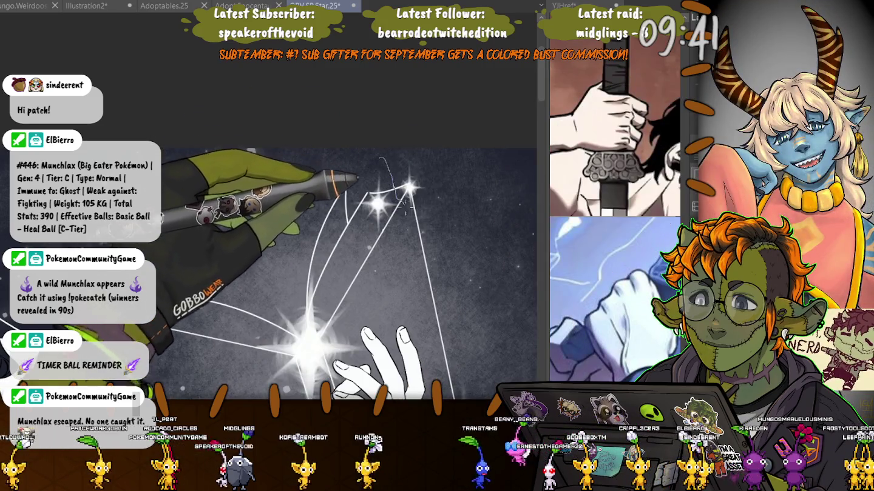
{"action": "left_click_drag", "start_coordinate": [380, 163], "coordinate": [346, 246]}
Nudge the selected upper star slightly down and right onto its line end
{"action": "key", "text": "ctrl+t"}
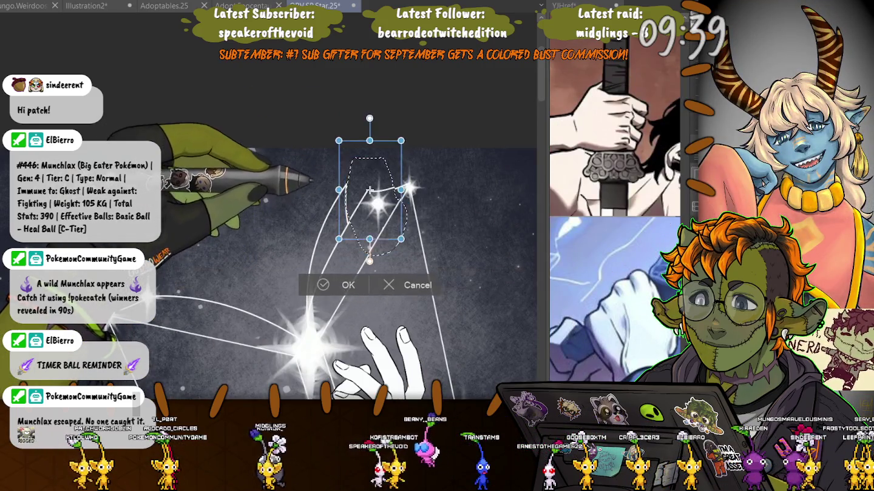
{"action": "left_click_drag", "start_coordinate": [370, 191], "coordinate": [376, 206]}
{"action": "key", "text": "Return"}
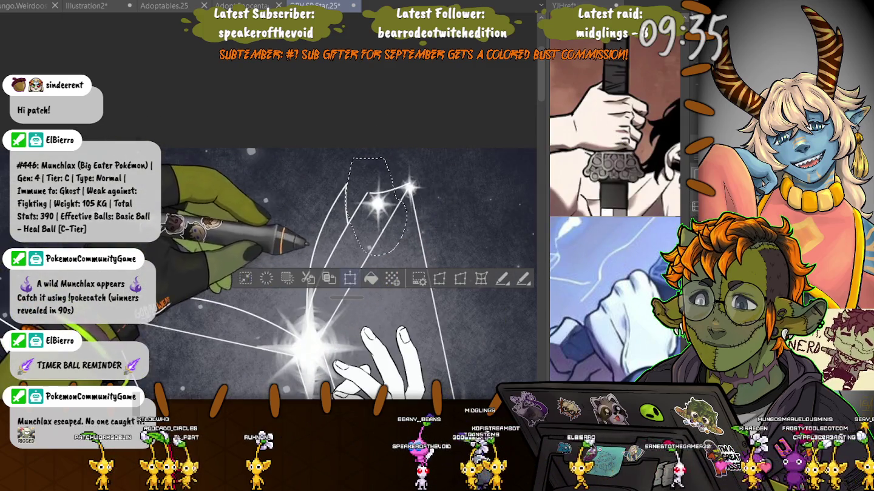
{"action": "key", "text": "ctrl+t"}
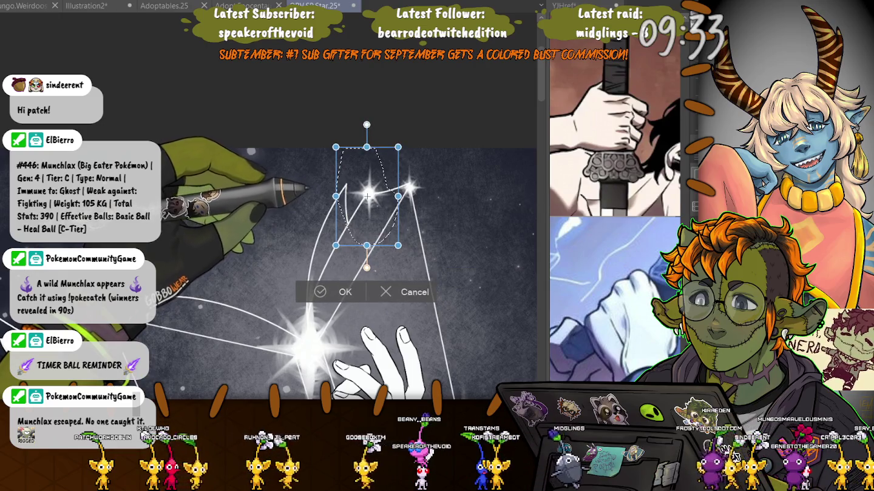
{"action": "key", "text": "Return"}
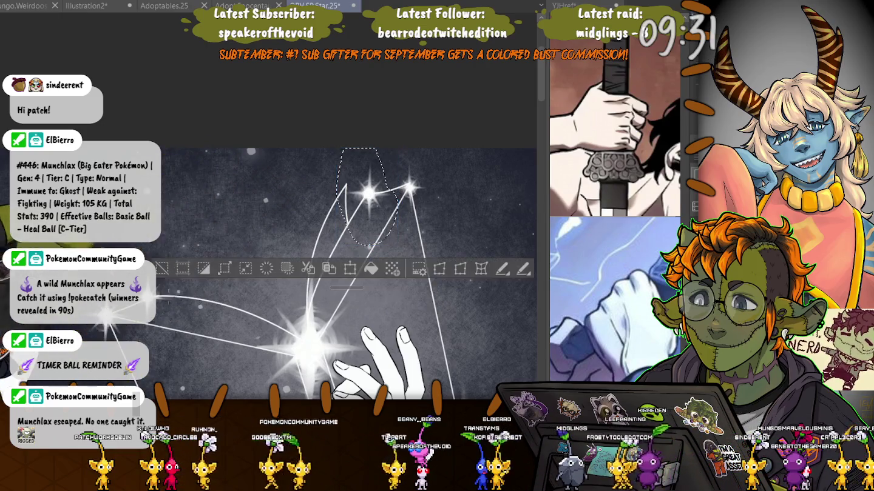
{"action": "key", "text": "ctrl+d"}
Transform the top-right star, then move a small star up toward the top stars
{"action": "left_click_drag", "start_coordinate": [406, 160], "coordinate": [401, 165]}
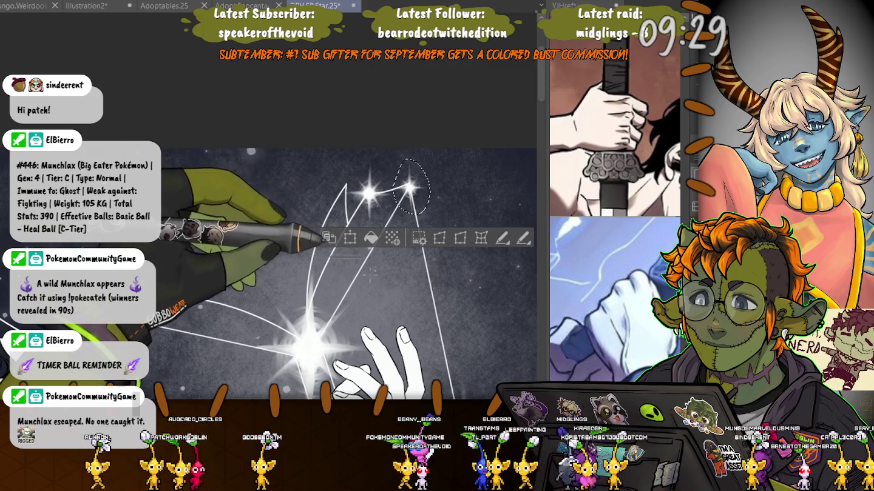
{"action": "key", "text": "ctrl+t"}
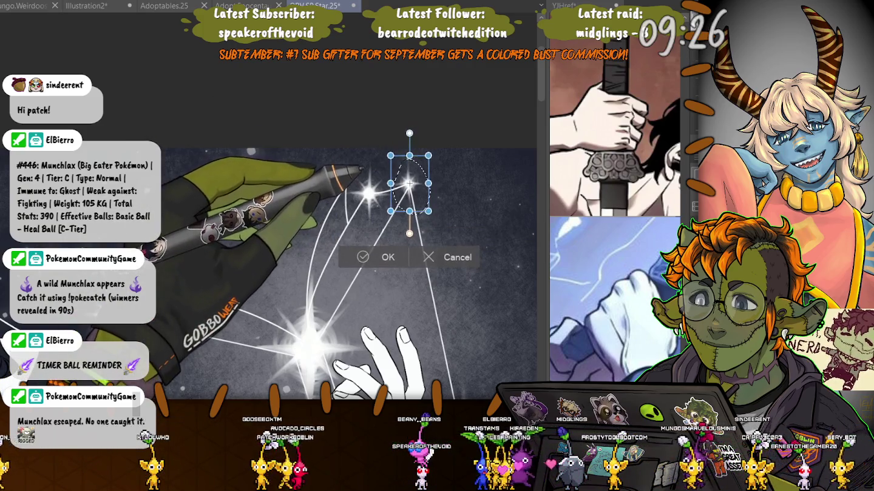
{"action": "key", "text": "Return"}
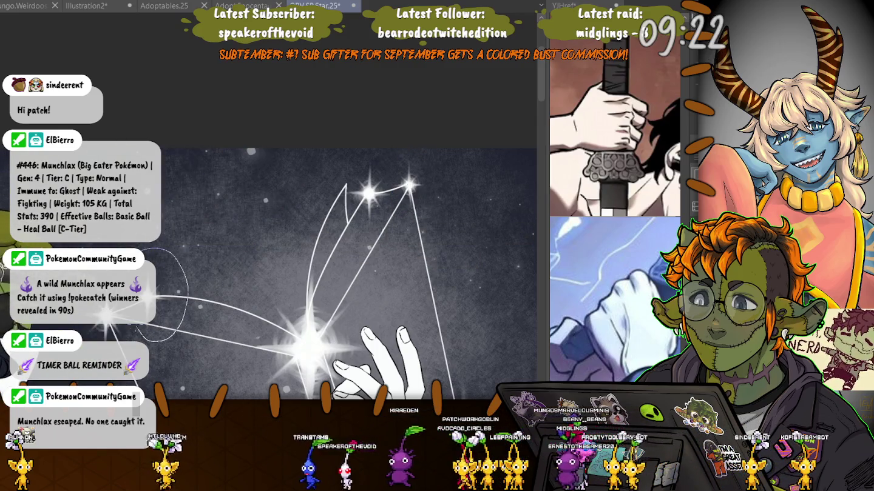
{"action": "left_click_drag", "start_coordinate": [161, 250], "coordinate": [139, 330]}
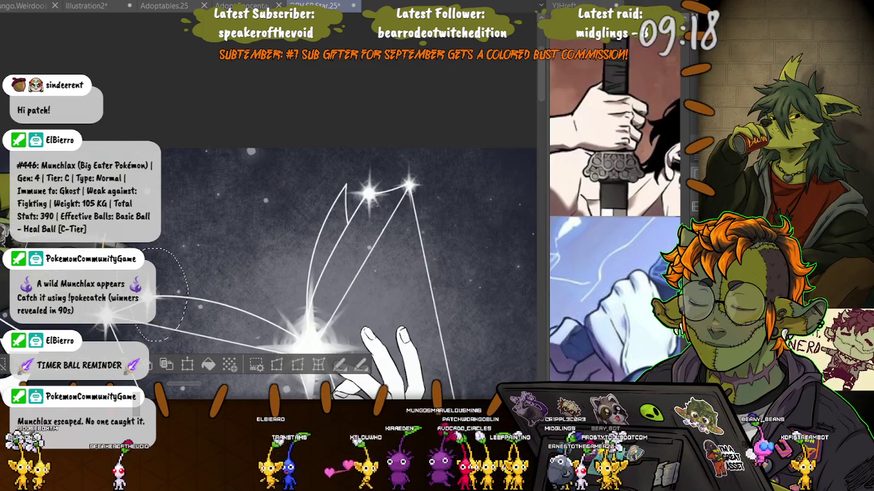
{"action": "left_click_drag", "start_coordinate": [249, 181], "coordinate": [254, 182]}
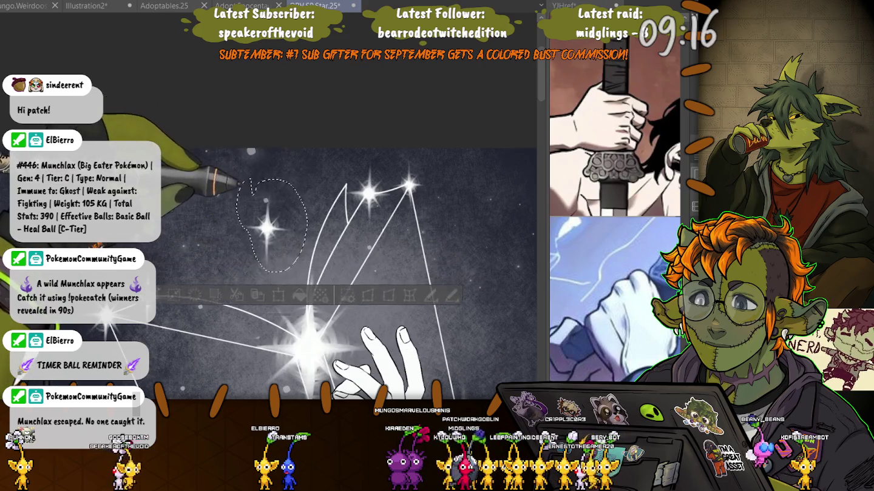
{"action": "key", "text": "ctrl+t"}
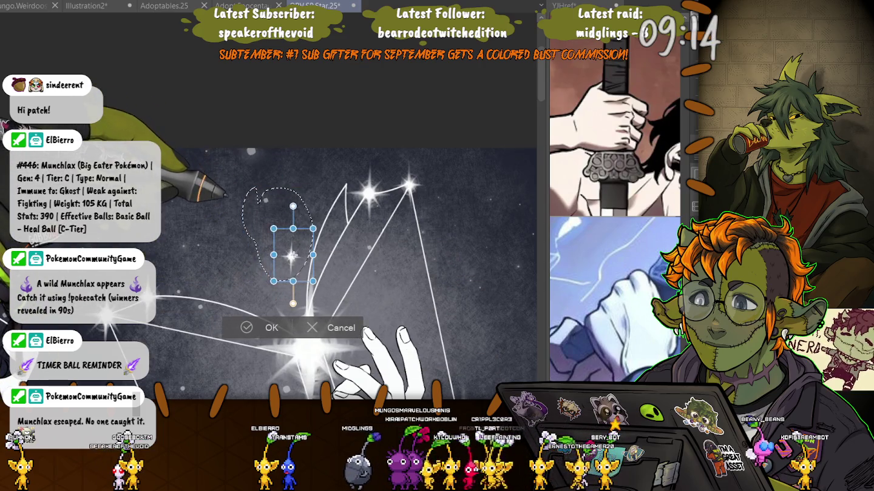
{"action": "left_click_drag", "start_coordinate": [293, 258], "coordinate": [346, 184]}
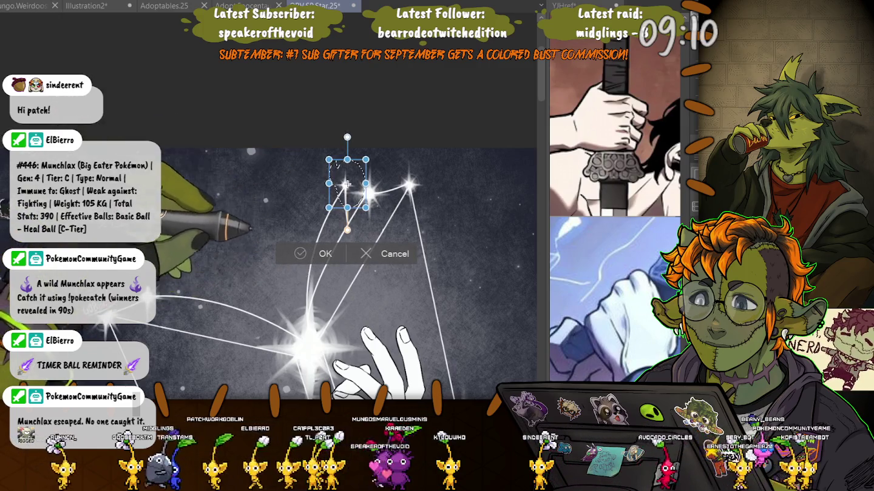
{"action": "key", "text": "Return"}
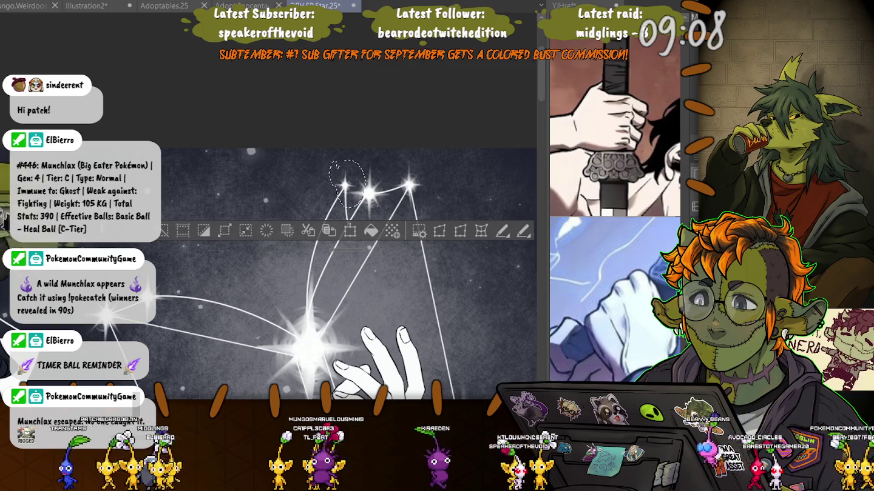
Move the star near the fingertips up to the top of the constellation
{"action": "scroll", "coordinate": [267, 200], "scroll_direction": "up", "scroll_amount": 3}
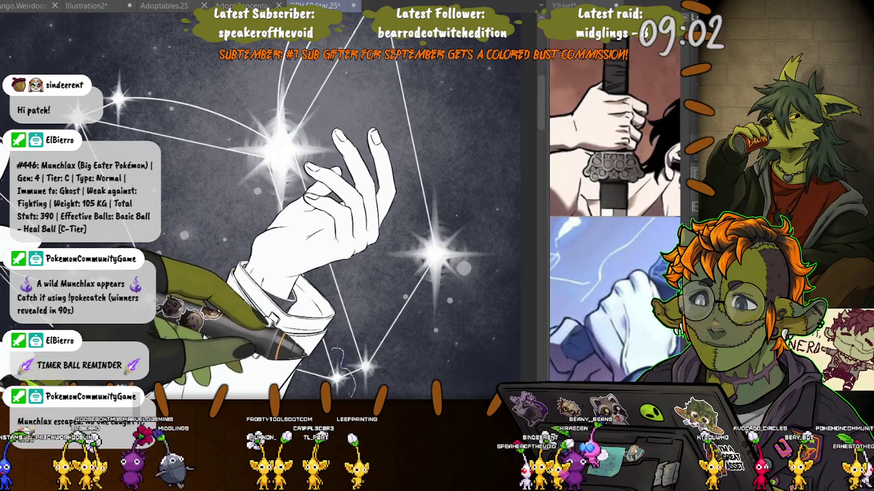
{"action": "left_click_drag", "start_coordinate": [337, 349], "coordinate": [316, 361]}
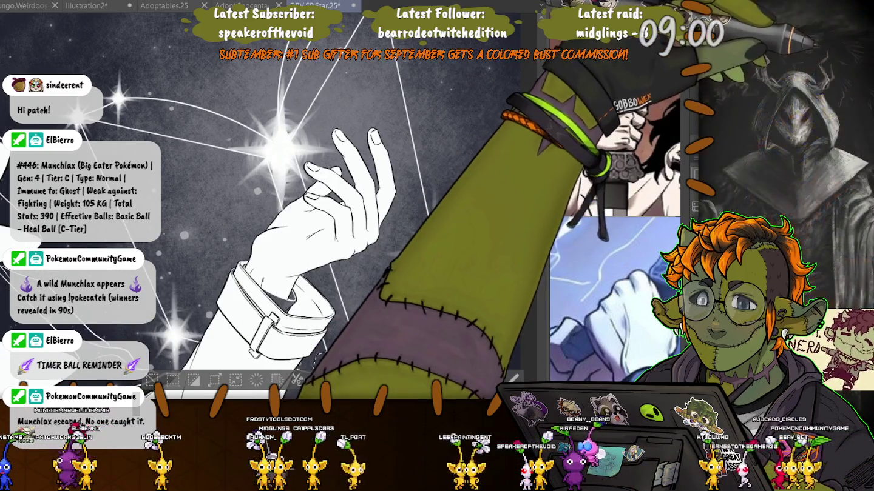
{"action": "mouse_move", "coordinate": [333, 129]}
{"action": "left_mouse_down"}
{"action": "mouse_move", "coordinate": [316, 170]}
{"action": "mouse_move", "coordinate": [364, 86]}
{"action": "left_mouse_up"}
{"action": "key", "text": "ctrl+t"}
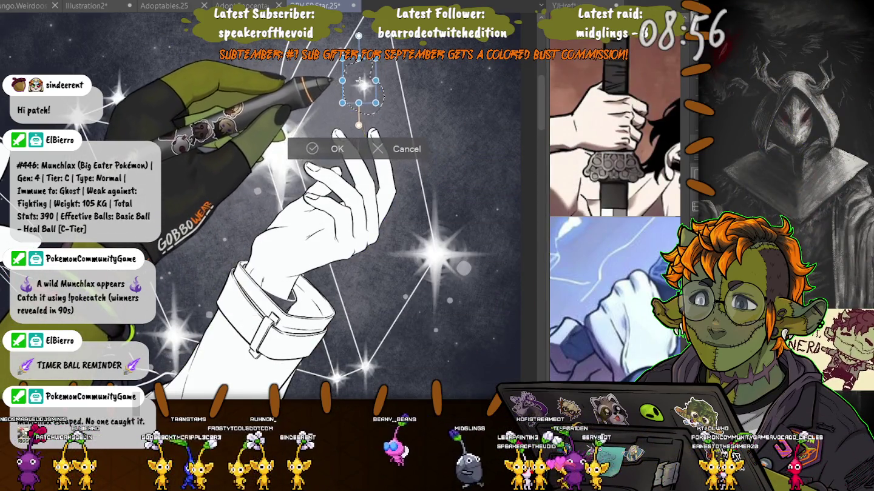
{"action": "scroll", "coordinate": [363, 86], "scroll_direction": "down", "scroll_amount": 3}
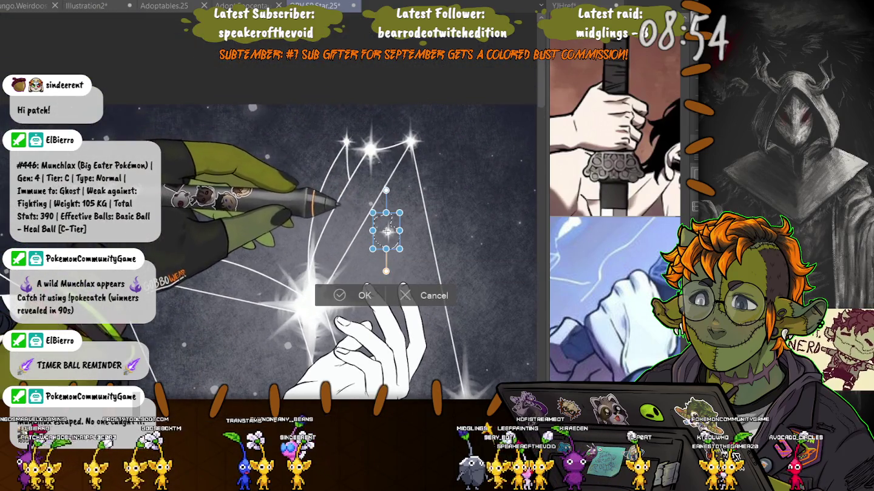
{"action": "left_click_drag", "start_coordinate": [386, 231], "coordinate": [346, 180]}
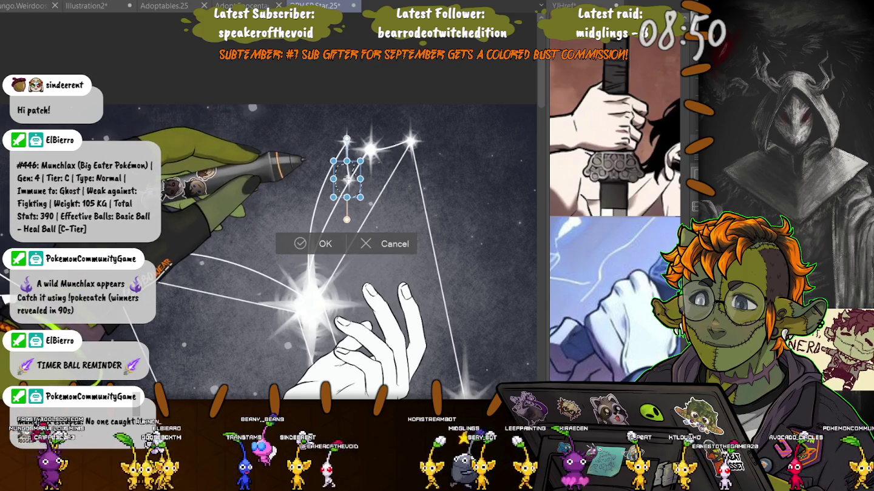
{"action": "key", "text": "Return"}
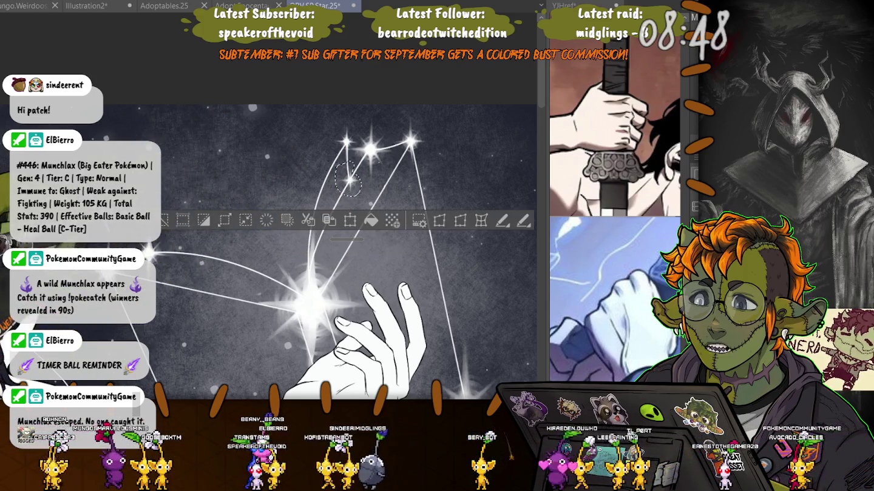
{"action": "scroll", "coordinate": [321, 230], "scroll_direction": "down", "scroll_amount": 3}
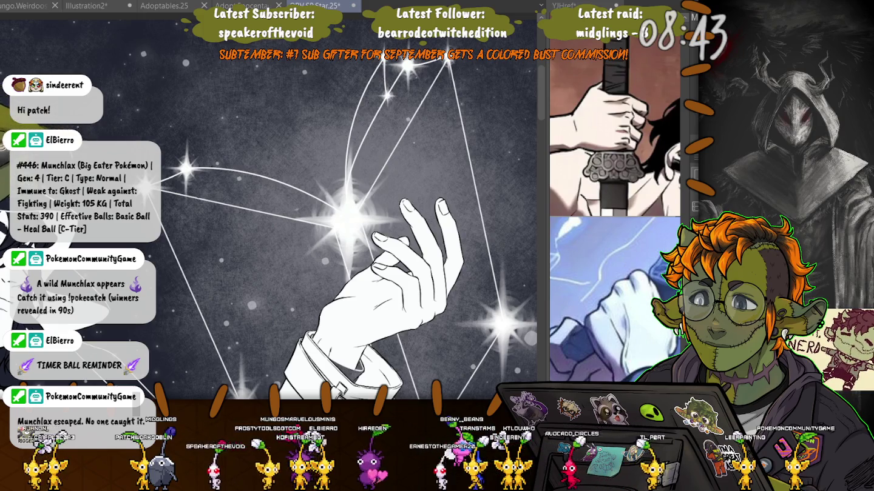
{"action": "scroll", "coordinate": [273, 230], "scroll_direction": "down", "scroll_amount": 3}
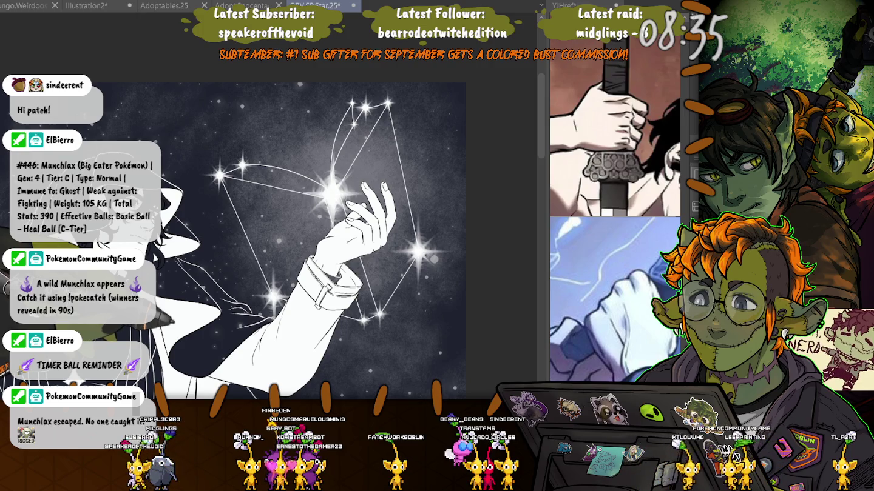
Join the two stars with a line and turn it into a smooth curve
{"action": "scroll", "coordinate": [435, 259], "scroll_direction": "up", "scroll_amount": 2}
{"action": "scroll", "coordinate": [434, 259], "scroll_direction": "up", "scroll_amount": 2}
{"action": "scroll", "coordinate": [437, 262], "scroll_direction": "up", "scroll_amount": 2}
{"action": "scroll", "coordinate": [459, 273], "scroll_direction": "up", "scroll_amount": 1}
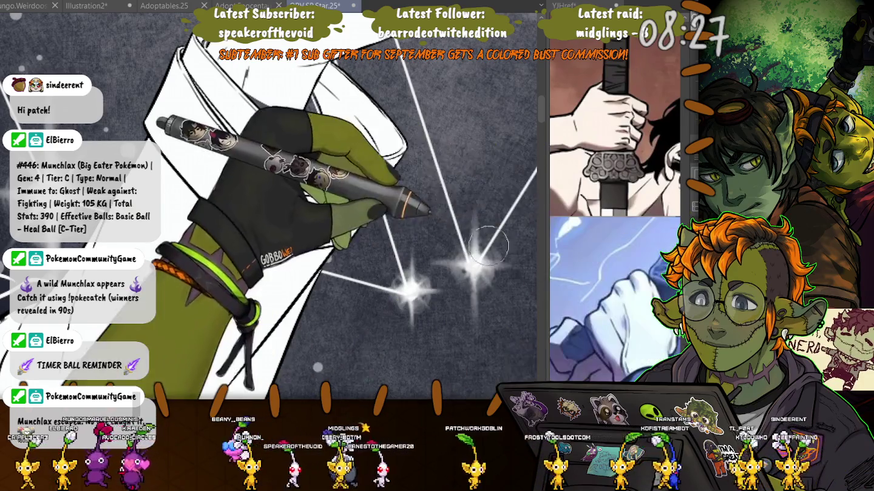
{"action": "left_click_drag", "start_coordinate": [408, 291], "coordinate": [478, 265]}
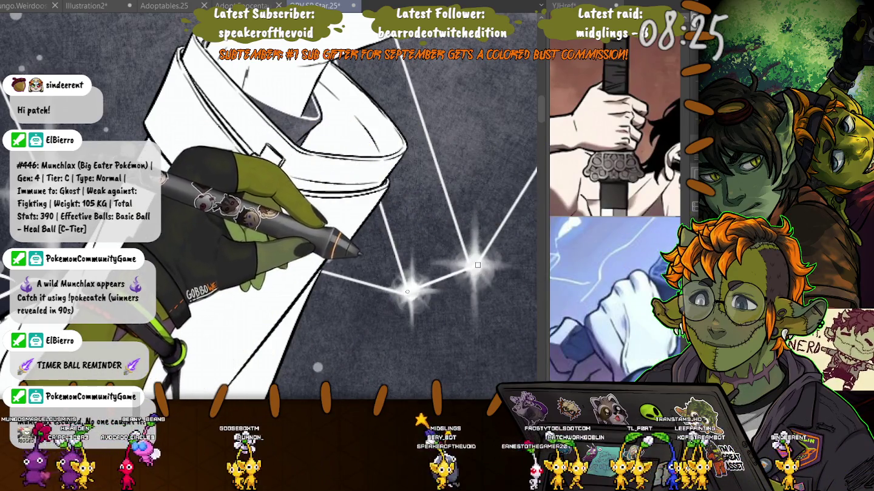
{"action": "left_click", "coordinate": [308, 318]}
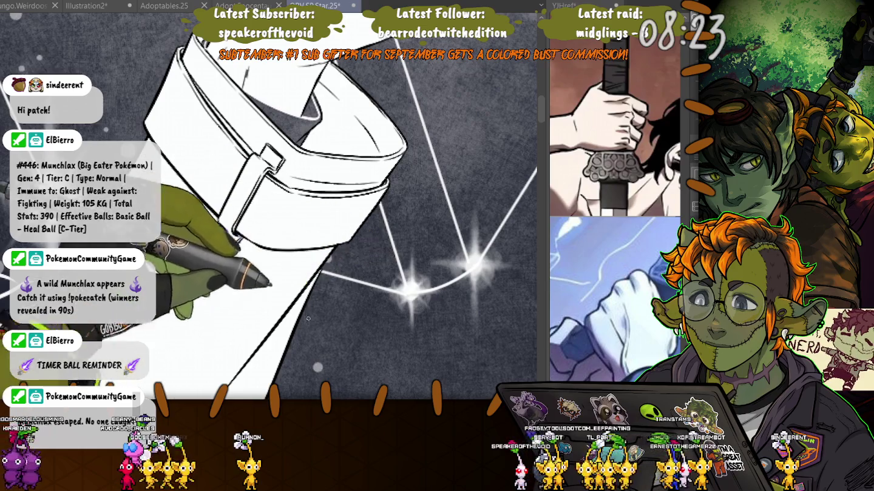
Sketch a thin stroke down from the top star above the hand
{"action": "key", "text": "ctrl+minus"}
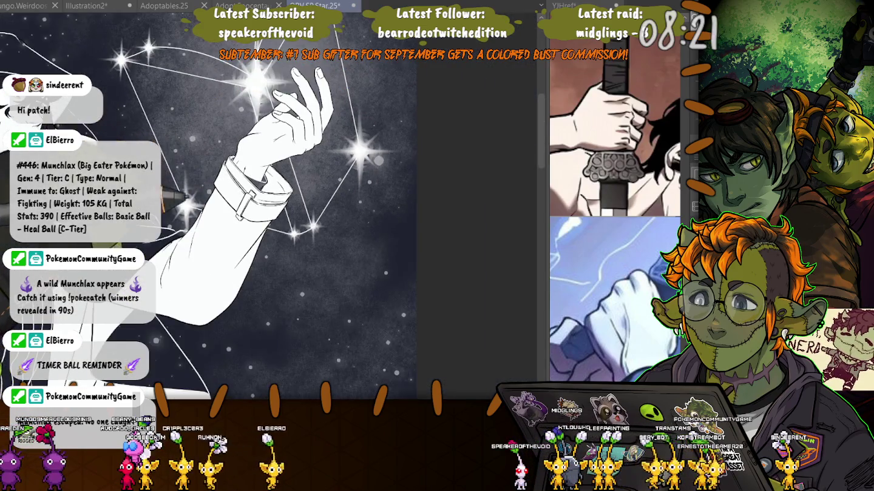
{"action": "left_click_drag", "start_coordinate": [244, 182], "coordinate": [306, 264]}
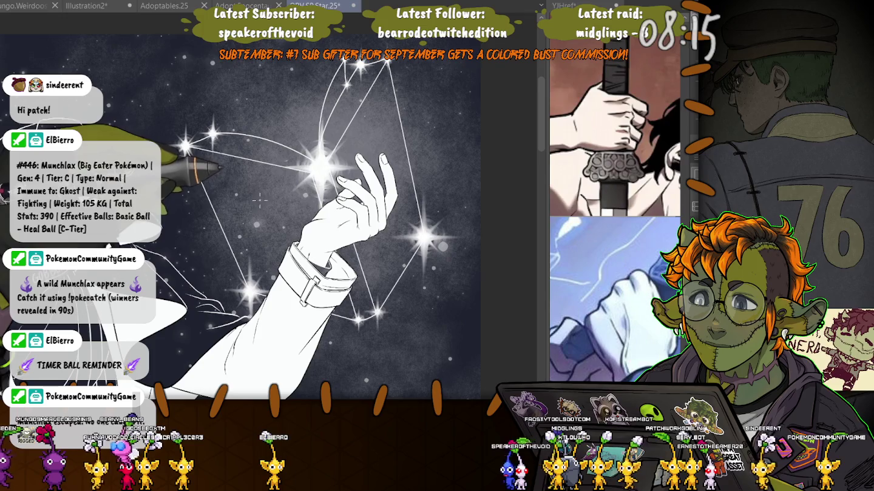
{"action": "left_click_drag", "start_coordinate": [248, 189], "coordinate": [265, 265]}
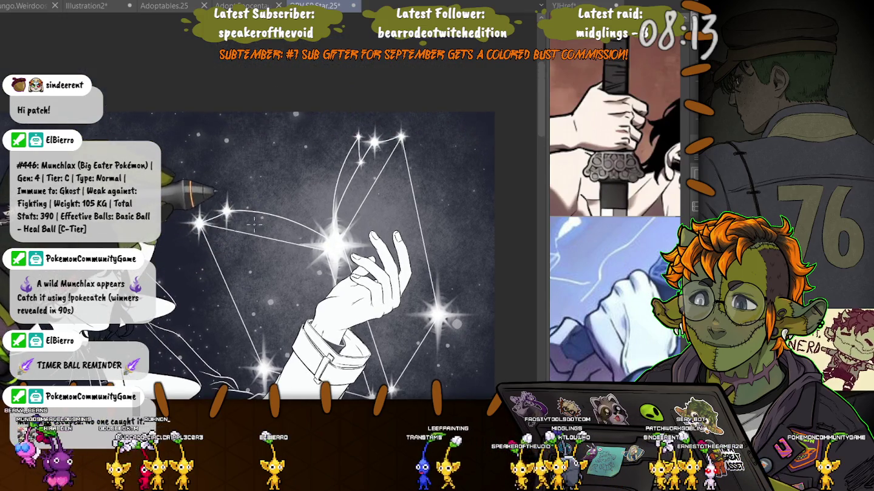
{"action": "left_click_drag", "start_coordinate": [254, 224], "coordinate": [274, 267]}
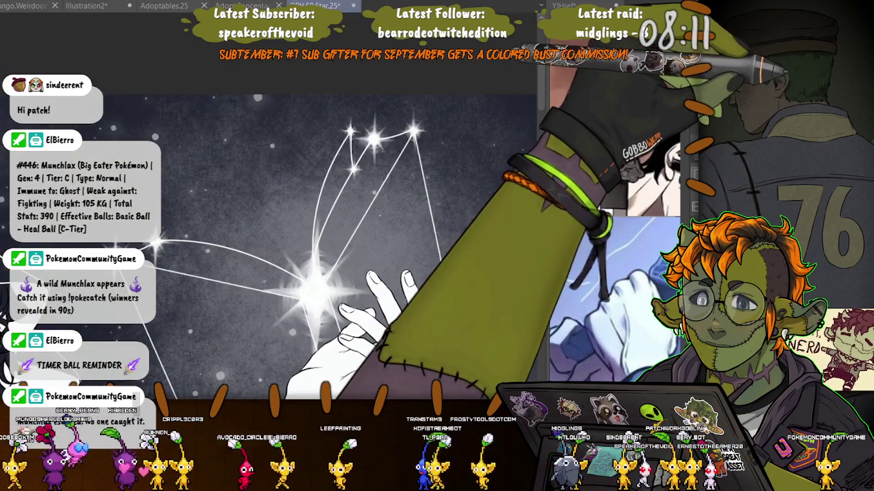
{"action": "mouse_move", "coordinate": [412, 133]}
{"action": "left_mouse_down"}
{"action": "mouse_move", "coordinate": [345, 281]}
{"action": "mouse_move", "coordinate": [412, 134]}
{"action": "left_mouse_up"}
Nudge the selected constellation lines slightly left and deselect
{"action": "key", "text": "ctrl+t"}
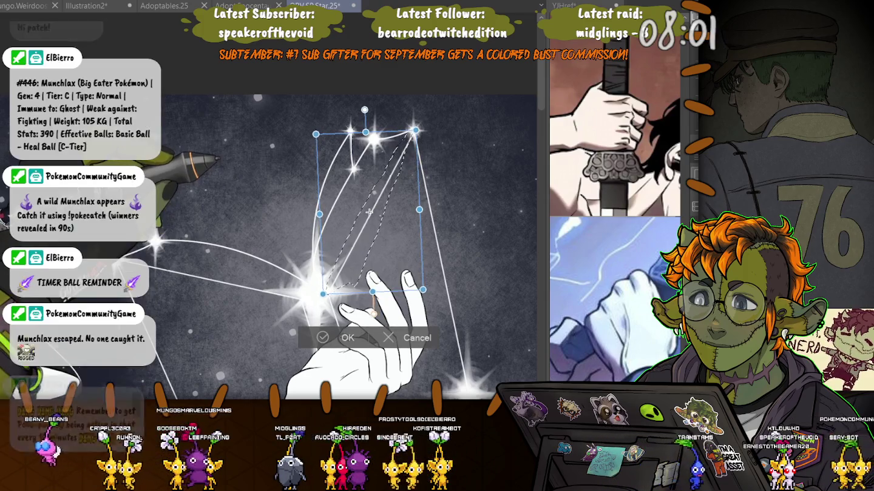
{"action": "left_click_drag", "start_coordinate": [369, 211], "coordinate": [366, 210]}
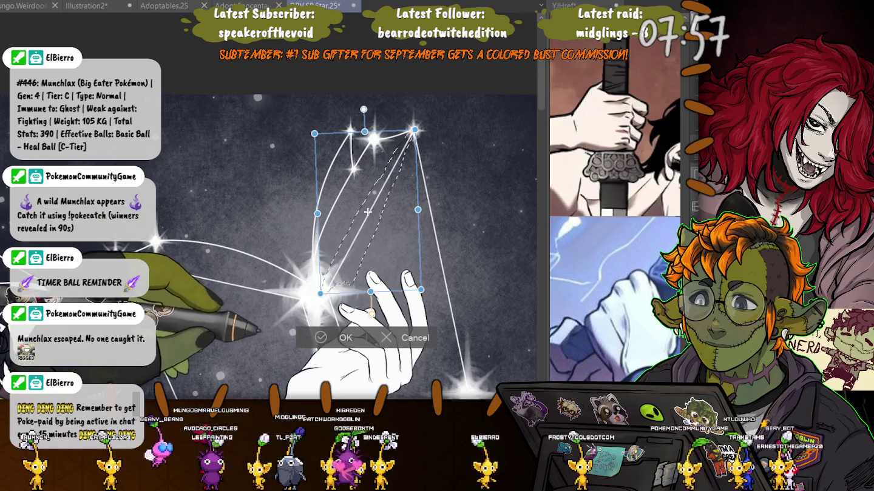
{"action": "key", "text": "Return"}
{"action": "key", "text": "ctrl+d"}
{"action": "scroll", "coordinate": [189, 332], "scroll_direction": "down", "scroll_amount": 5}
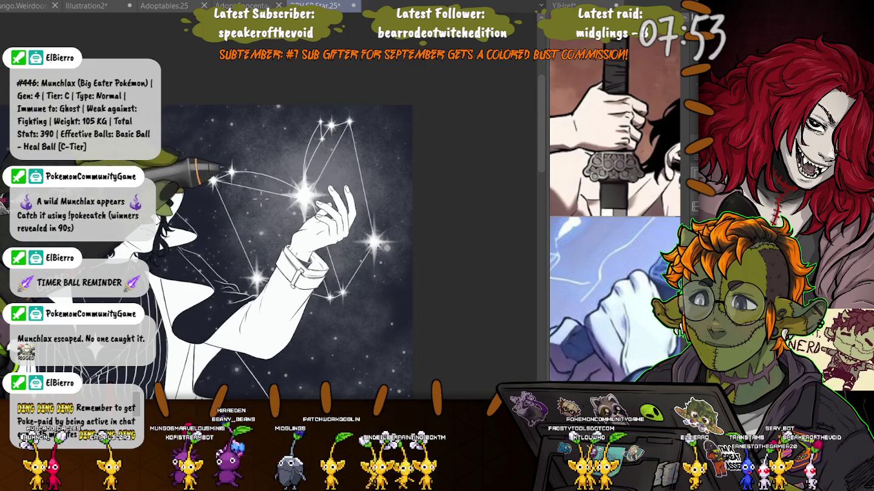
{"action": "left_click_drag", "start_coordinate": [220, 224], "coordinate": [209, 223]}
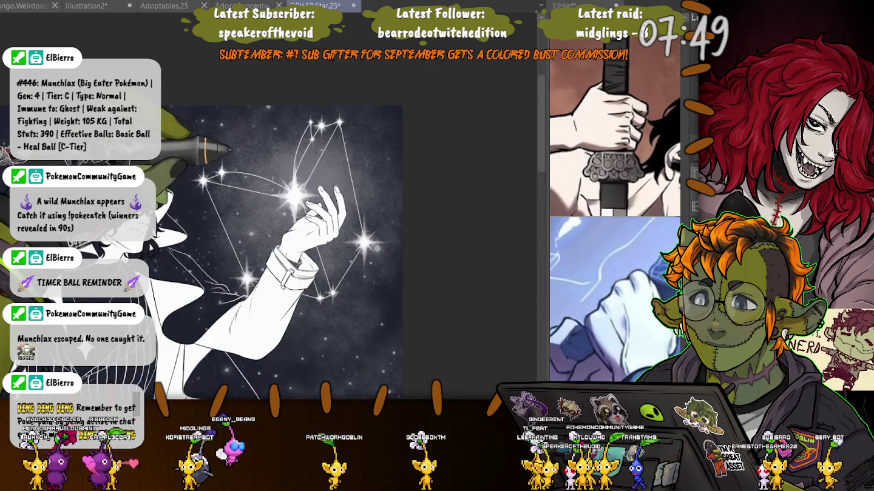
Move the bright central star slightly down
{"action": "left_click_drag", "start_coordinate": [279, 159], "coordinate": [336, 144]}
{"action": "key", "text": "ctrl+t"}
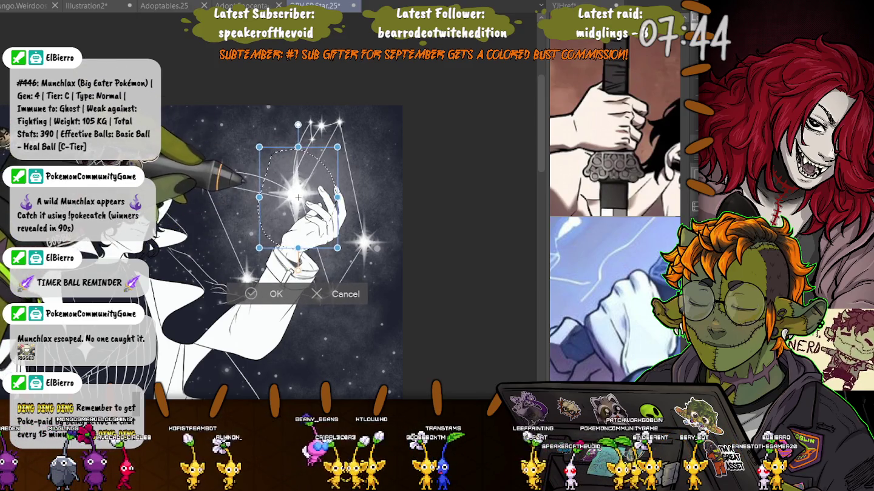
{"action": "left_click_drag", "start_coordinate": [298, 197], "coordinate": [298, 200]}
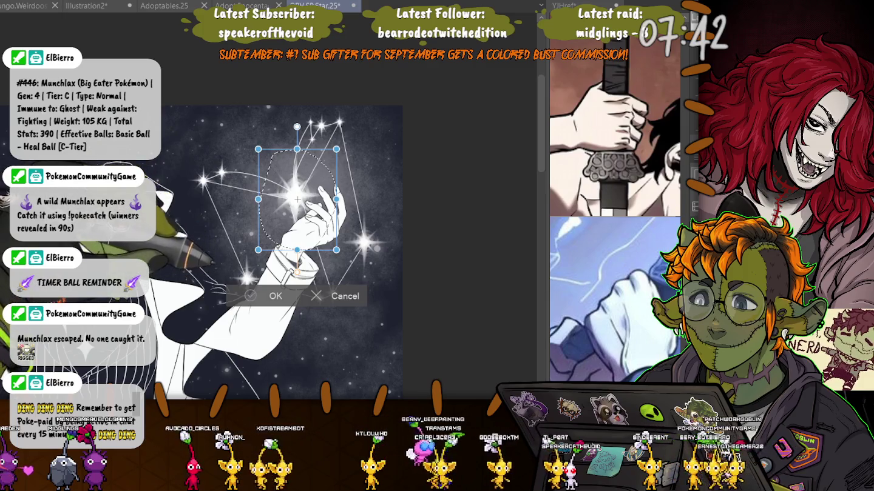
{"action": "key", "text": "Return"}
{"action": "key", "text": "ctrl+d"}
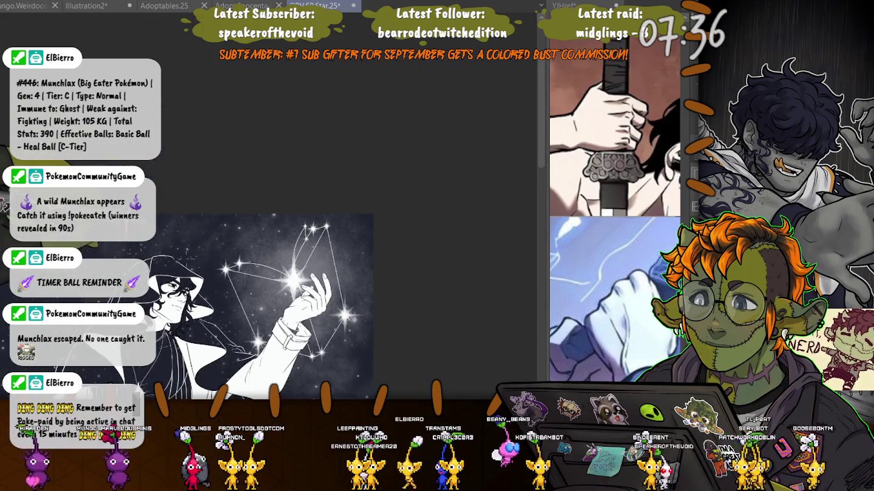
With the canvas view upright again, draw curved strokes arcing up through the upper stars
{"action": "left_click_drag", "start_coordinate": [279, 254], "coordinate": [291, 303]}
{"action": "scroll", "coordinate": [192, 258], "scroll_direction": "up", "scroll_amount": 1}
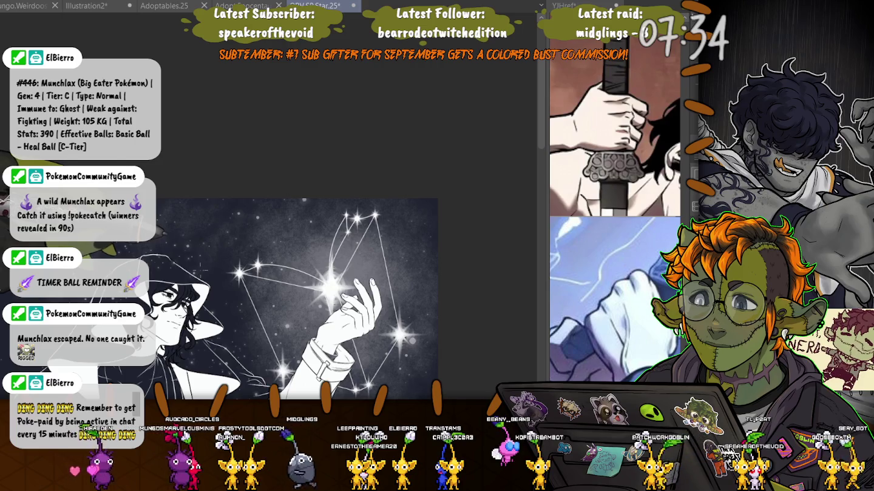
{"action": "scroll", "coordinate": [330, 286], "scroll_direction": "up", "scroll_amount": 2}
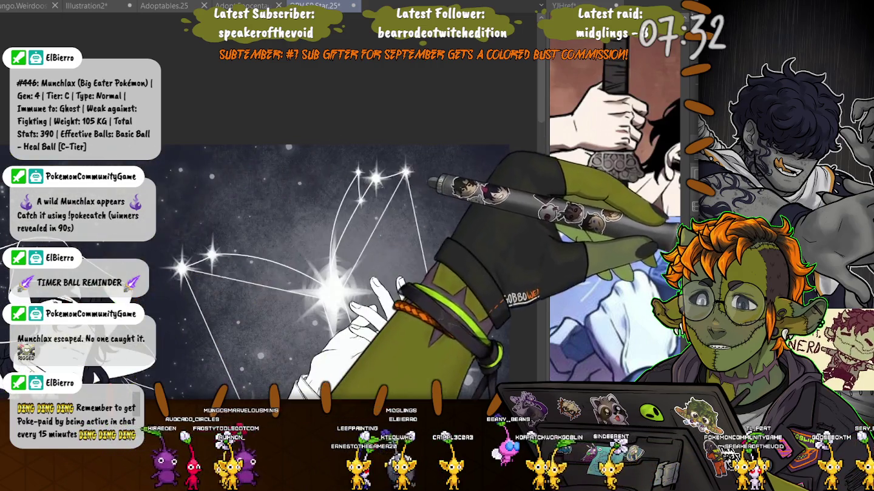
{"action": "left_click_drag", "start_coordinate": [330, 282], "coordinate": [352, 145]}
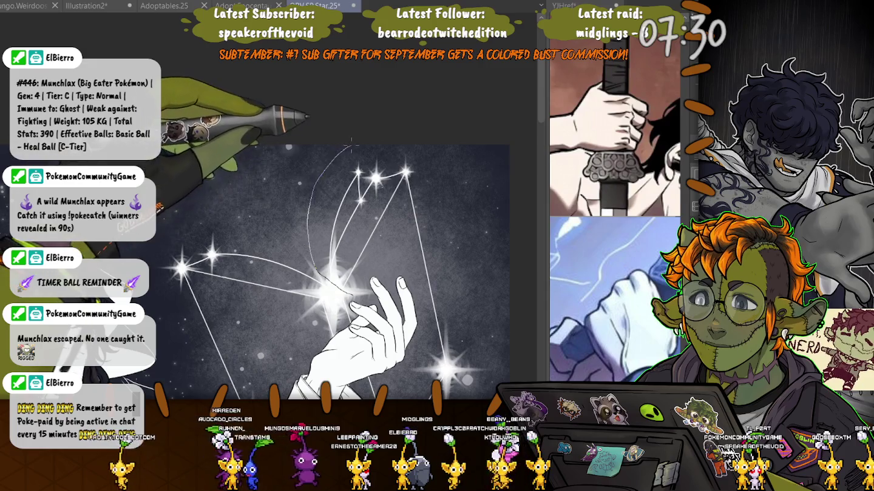
{"action": "mouse_move", "coordinate": [353, 145]}
{"action": "left_mouse_down"}
{"action": "mouse_move", "coordinate": [428, 210]}
{"action": "mouse_move", "coordinate": [358, 294]}
{"action": "left_mouse_up"}
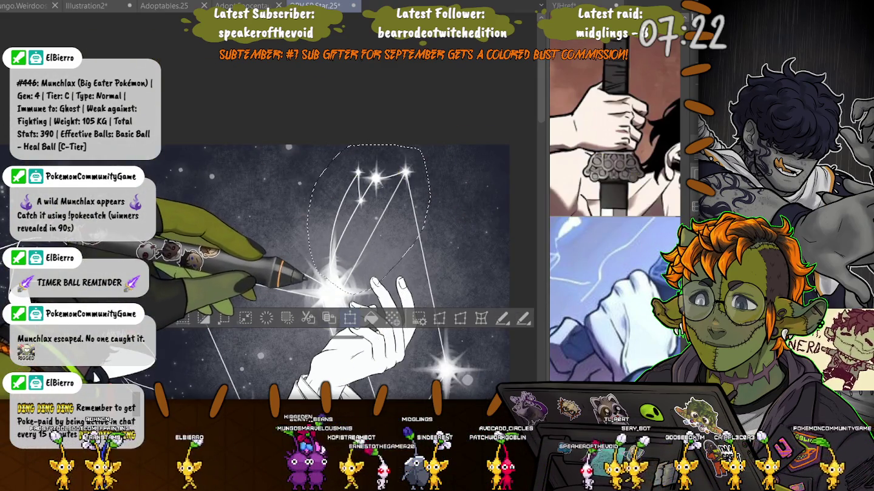
Rotate and shift the selected upper stars and lines, then sketch a curve from the hand upward
{"action": "left_click", "coordinate": [349, 319]}
{"action": "left_click_drag", "start_coordinate": [448, 157], "coordinate": [462, 182]}
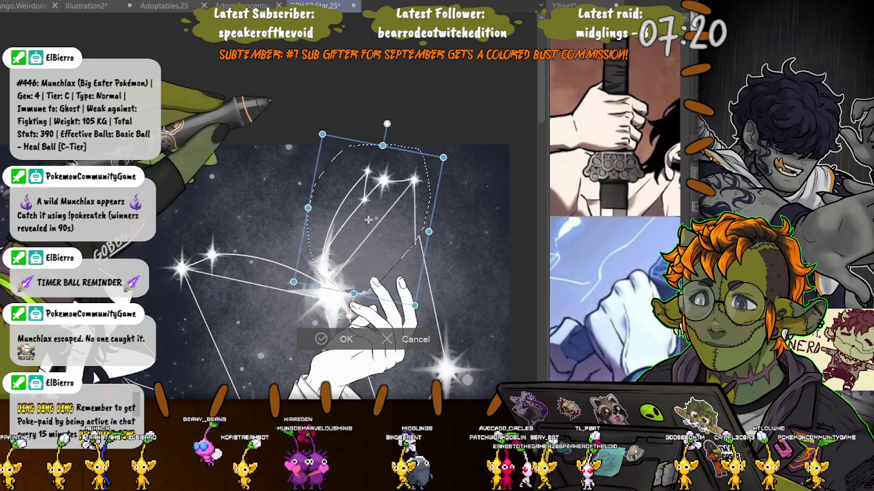
{"action": "mouse_move", "coordinate": [385, 223]}
{"action": "left_mouse_down"}
{"action": "mouse_move", "coordinate": [387, 231]}
{"action": "mouse_move", "coordinate": [368, 220]}
{"action": "left_mouse_up"}
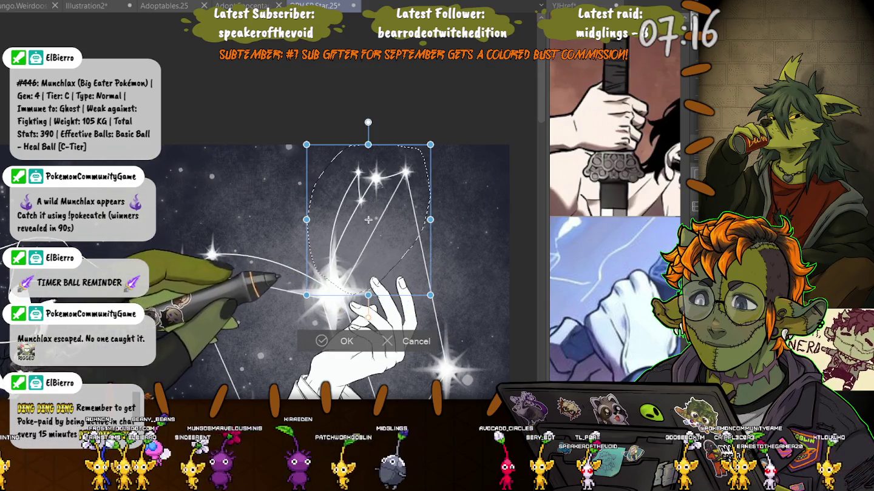
{"action": "key", "text": "Return"}
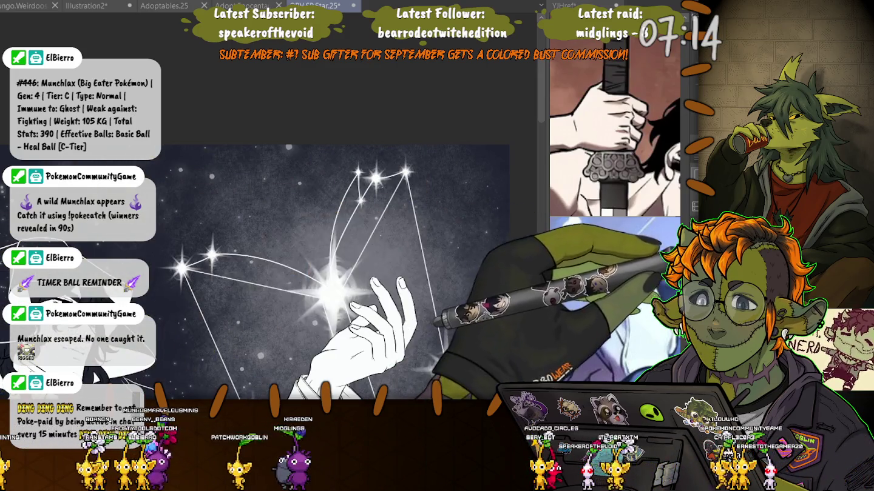
{"action": "key", "text": "ctrl+d"}
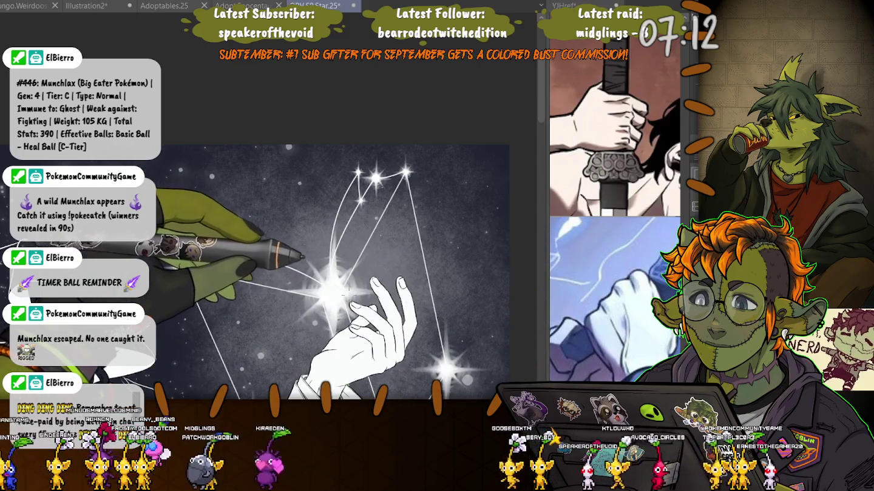
{"action": "mouse_move", "coordinate": [312, 230]}
{"action": "left_mouse_down"}
{"action": "mouse_move", "coordinate": [418, 151]}
{"action": "mouse_move", "coordinate": [364, 303]}
{"action": "left_mouse_up"}
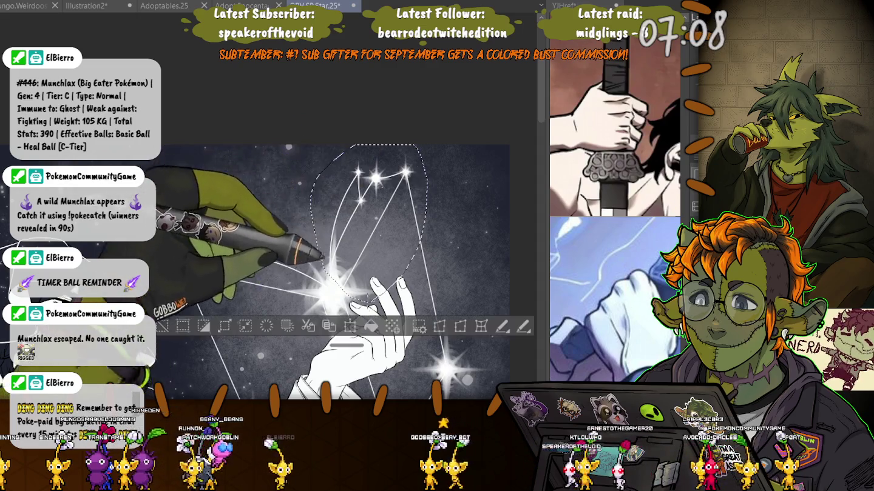
Rotate the upper stars about 15° clockwise
{"action": "key", "text": "ctrl+t"}
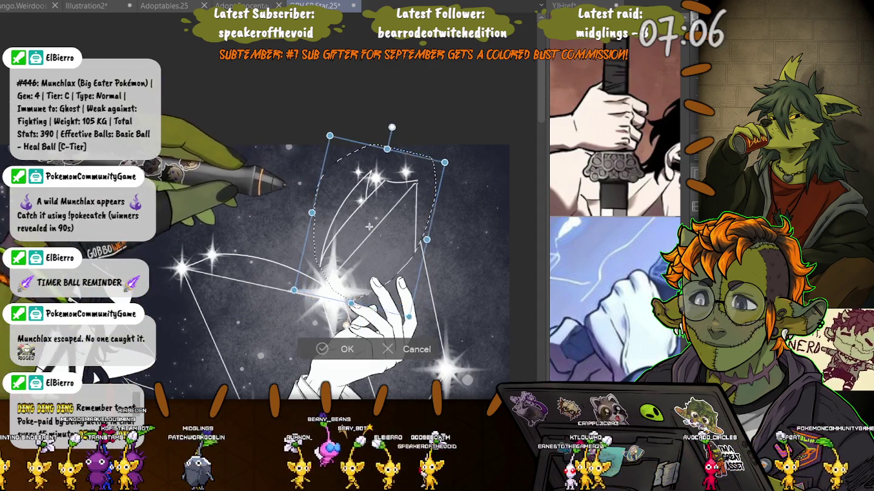
{"action": "left_click_drag", "start_coordinate": [437, 137], "coordinate": [467, 166]}
{"action": "key", "text": "ctrl+minus"}
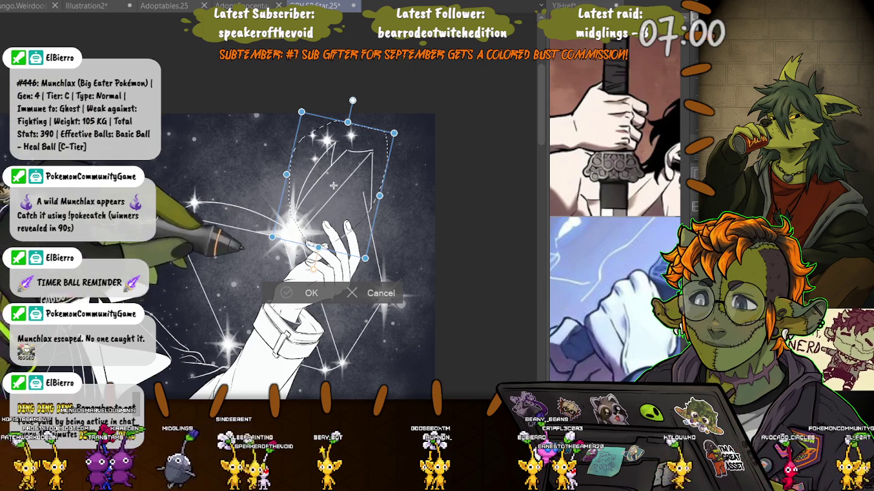
{"action": "key", "text": "ctrl+plus"}
{"action": "key", "text": "ctrl+plus"}
{"action": "key", "text": "Return"}
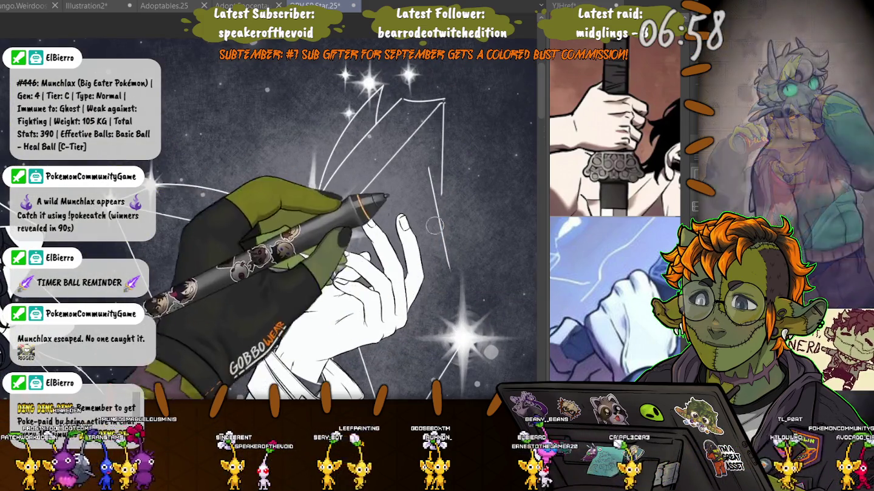
Sketch long lines to the upper right and lower right stars, then draw a straight line down to a lower star
{"action": "left_click_drag", "start_coordinate": [330, 213], "coordinate": [443, 105]}
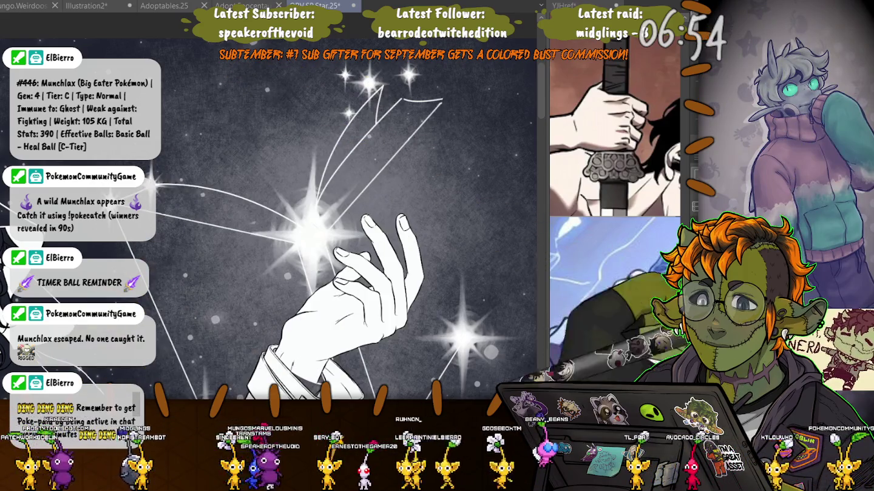
{"action": "left_click_drag", "start_coordinate": [442, 100], "coordinate": [463, 339]}
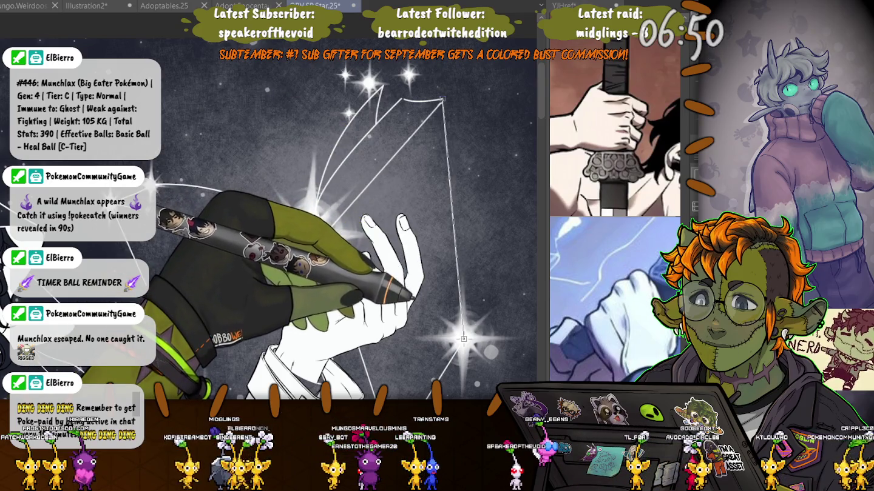
{"action": "key", "text": "ctrl+minus"}
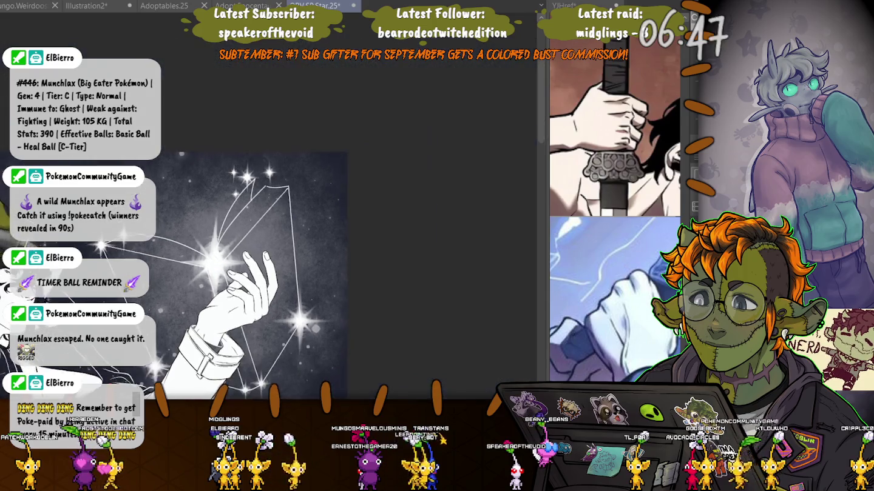
{"action": "key", "text": "ctrl+minus"}
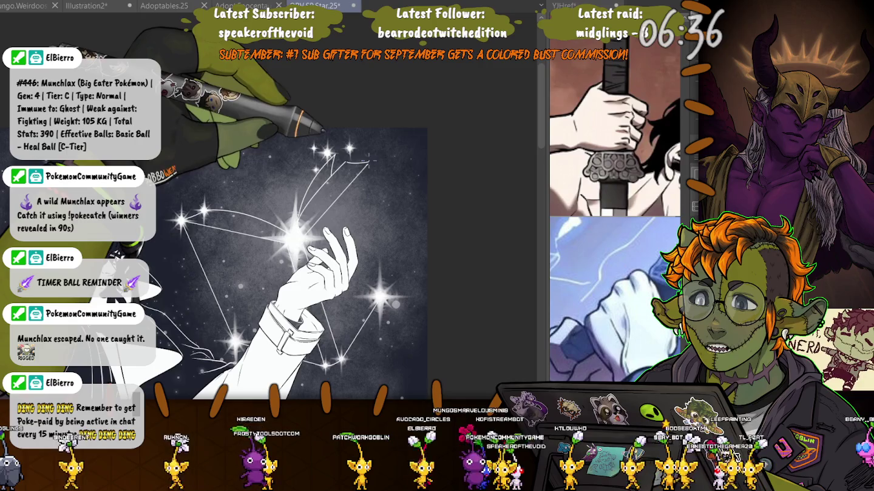
{"action": "left_click_drag", "start_coordinate": [368, 162], "coordinate": [390, 276]}
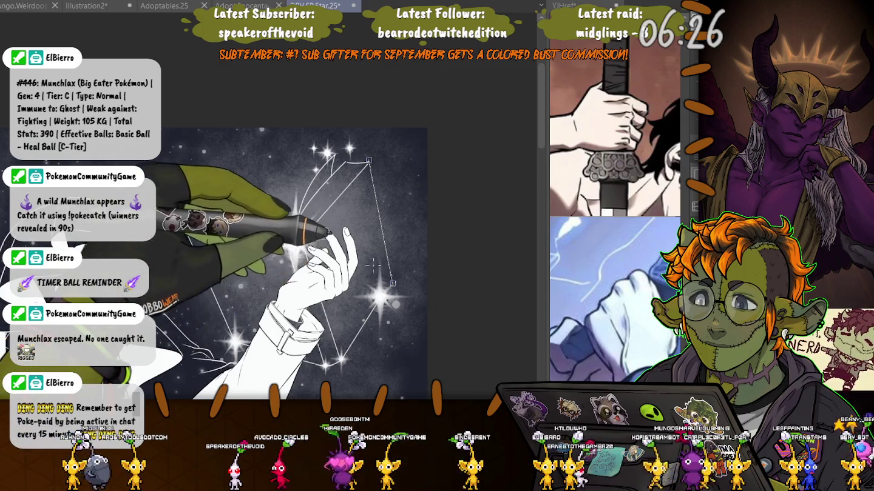
Draw a straight line from the upper vertex down to the star right of the hand
{"action": "scroll", "coordinate": [374, 264], "scroll_direction": "up", "scroll_amount": 5}
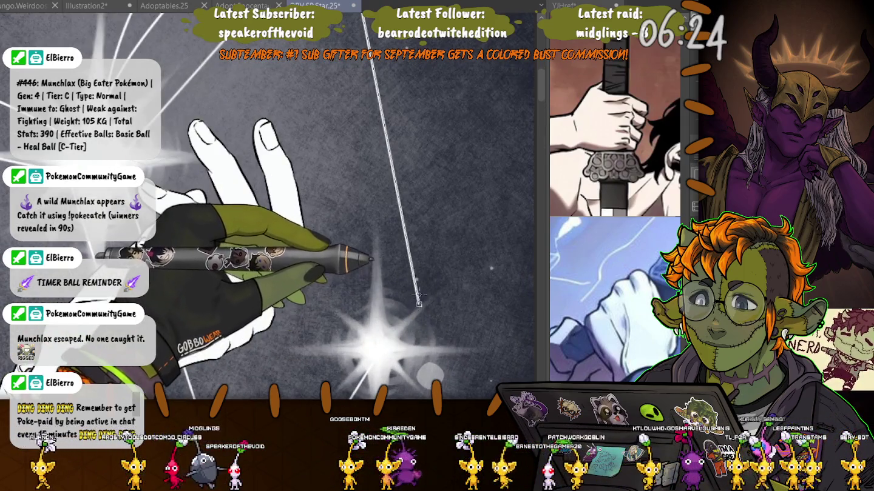
{"action": "scroll", "coordinate": [419, 297], "scroll_direction": "down", "scroll_amount": 5}
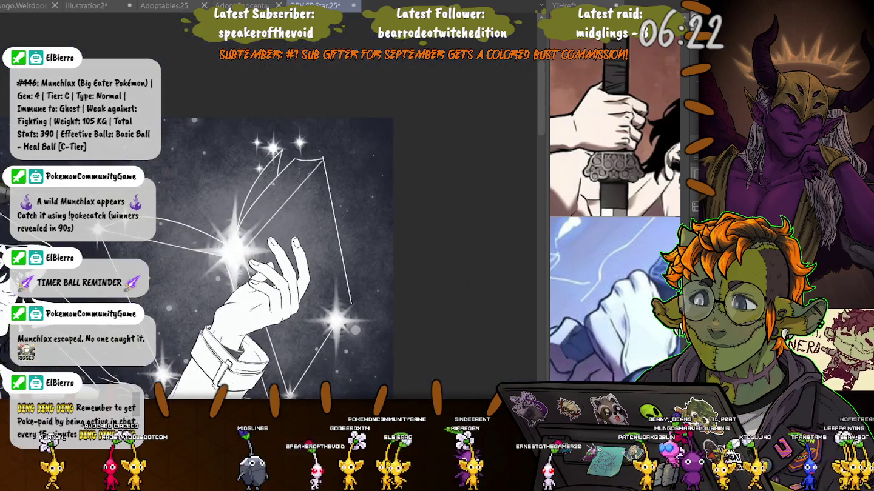
{"action": "scroll", "coordinate": [273, 254], "scroll_direction": "up", "scroll_amount": 2}
{"action": "scroll", "coordinate": [273, 255], "scroll_direction": "down", "scroll_amount": 4}
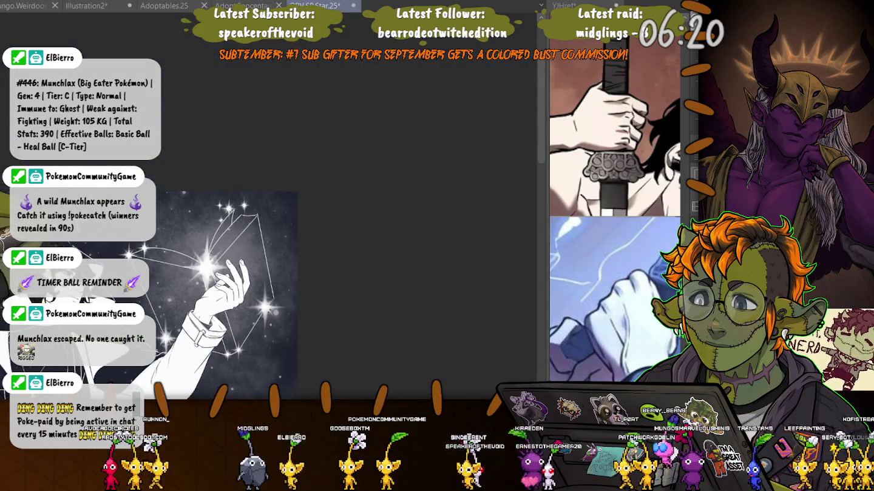
{"action": "scroll", "coordinate": [127, 258], "scroll_direction": "up", "scroll_amount": 2}
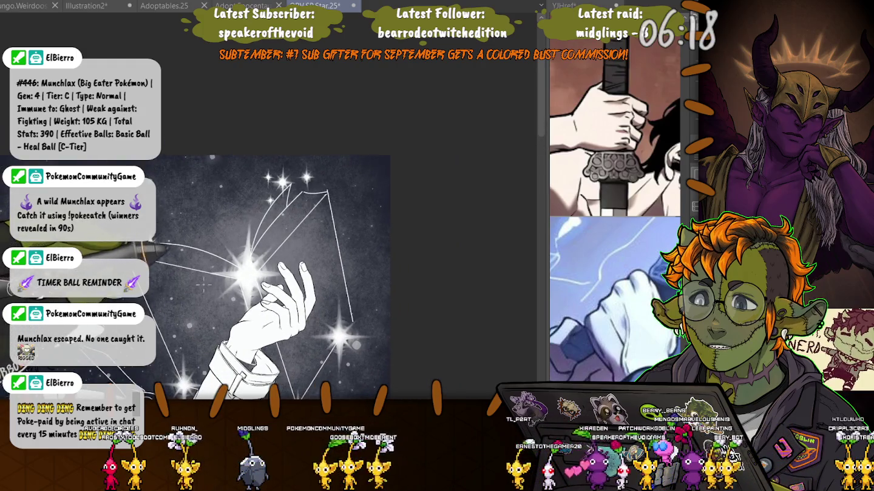
{"action": "left_click_drag", "start_coordinate": [203, 283], "coordinate": [216, 196]}
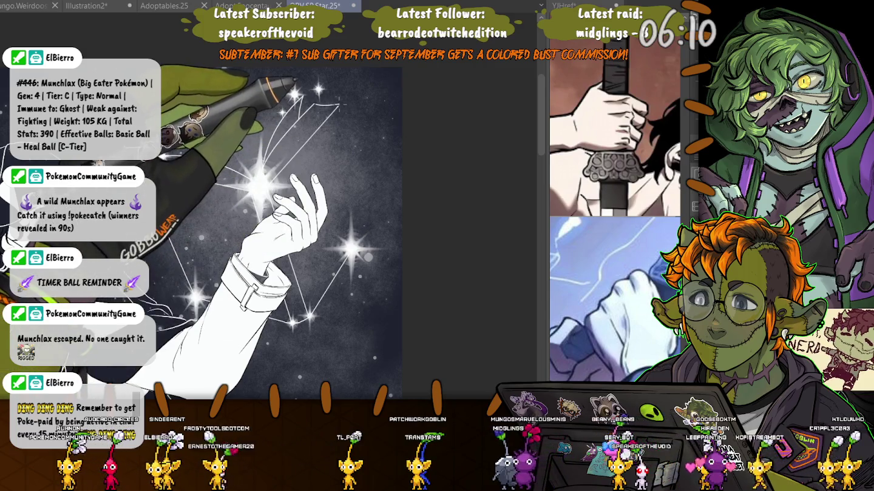
{"action": "left_click_drag", "start_coordinate": [339, 104], "coordinate": [366, 229]}
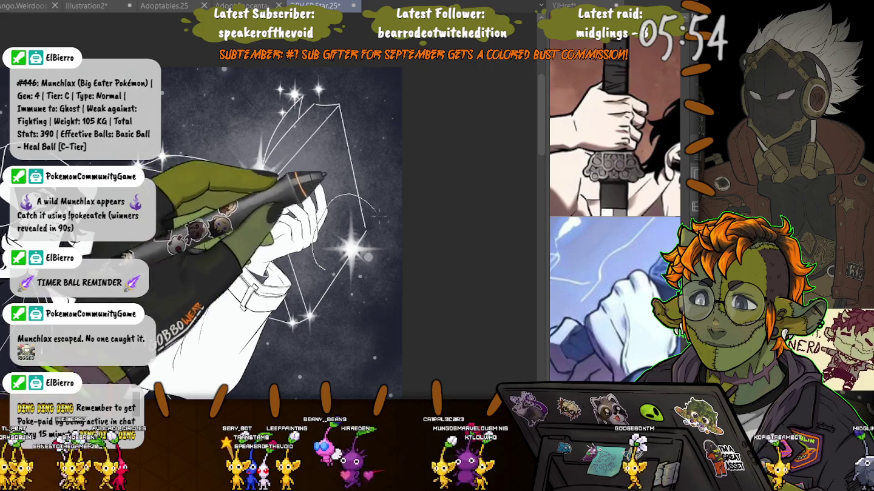
Lasso the glowing star and apply a free transform to it
{"action": "left_click_drag", "start_coordinate": [380, 215], "coordinate": [325, 201]}
{"action": "key", "text": "ctrl+t"}
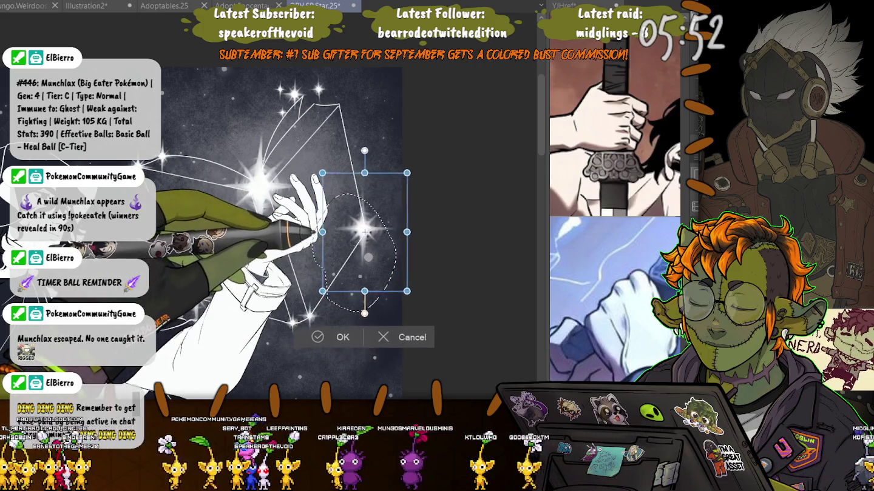
{"action": "key", "text": "Return"}
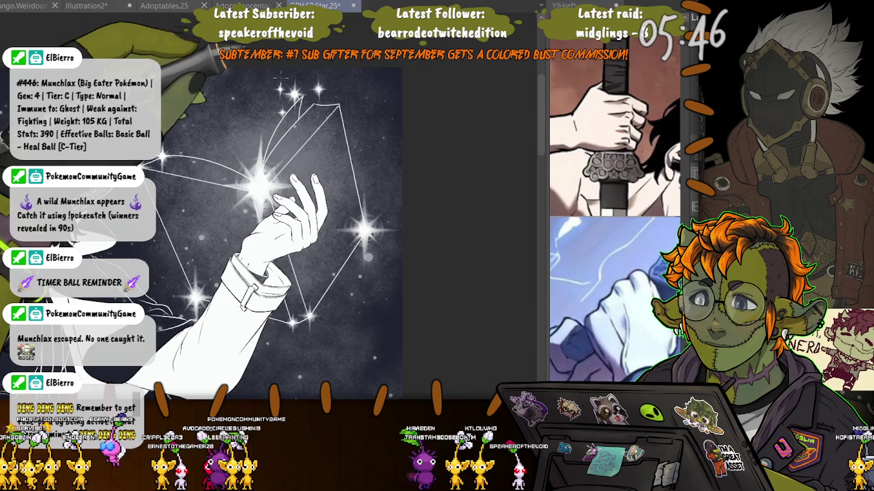
Lasso the top star and shift it slightly to the right
{"action": "mouse_move", "coordinate": [271, 75]}
{"action": "left_mouse_down"}
{"action": "mouse_move", "coordinate": [262, 112]}
{"action": "mouse_move", "coordinate": [319, 106]}
{"action": "left_mouse_up"}
{"action": "key", "text": "ctrl+t"}
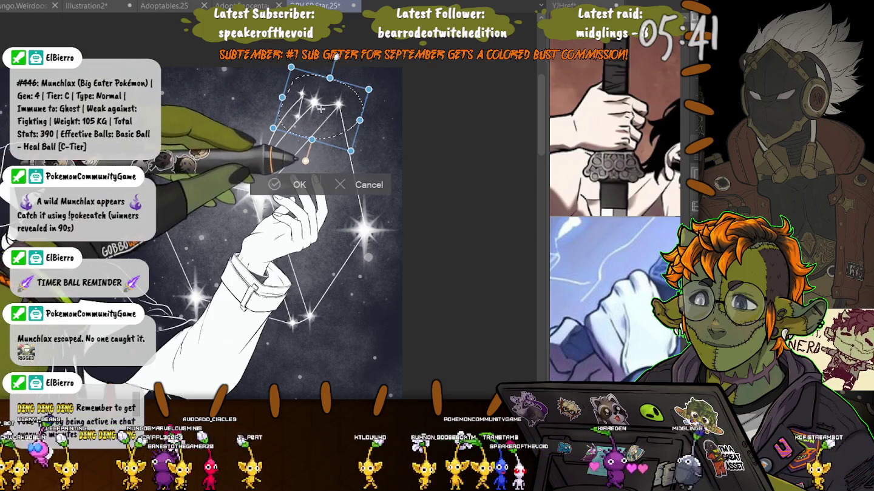
{"action": "key", "text": "Escape"}
{"action": "key", "text": "ctrl+t"}
{"action": "left_click_drag", "start_coordinate": [304, 101], "coordinate": [323, 110]}
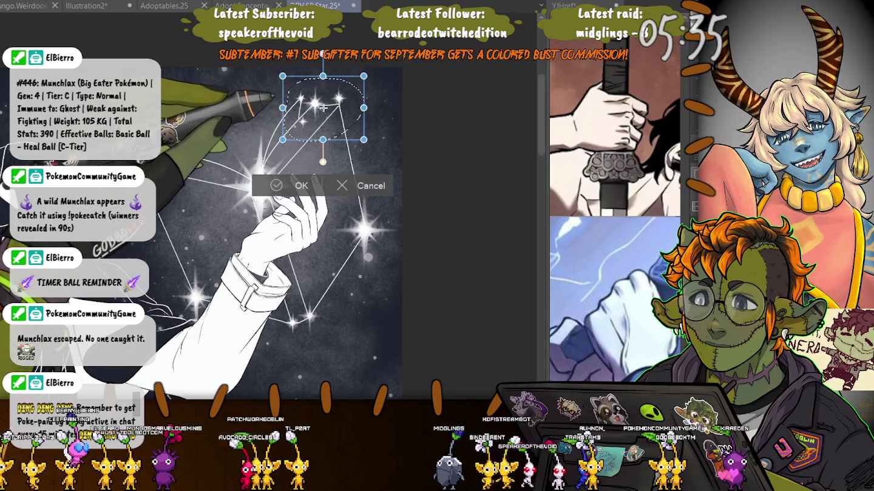
{"action": "key", "text": "Return"}
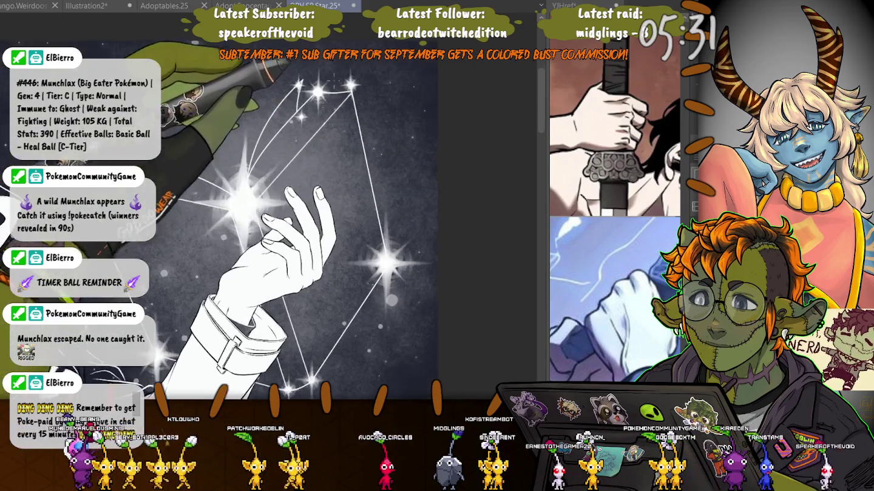
Finish the pending star transform, then lasso and transform a small star near the top
{"action": "scroll", "coordinate": [321, 107], "scroll_direction": "up", "scroll_amount": 5}
{"action": "left_click", "coordinate": [350, 152]}
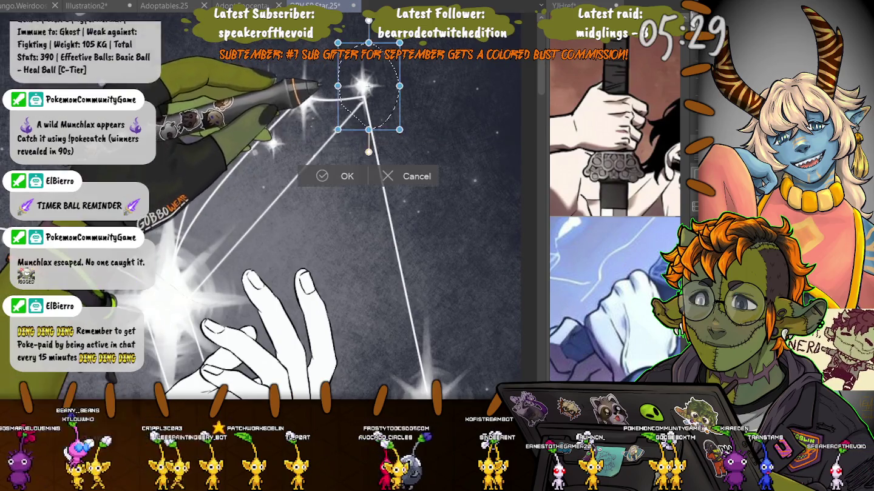
{"action": "scroll", "coordinate": [368, 98], "scroll_direction": "down", "scroll_amount": 3}
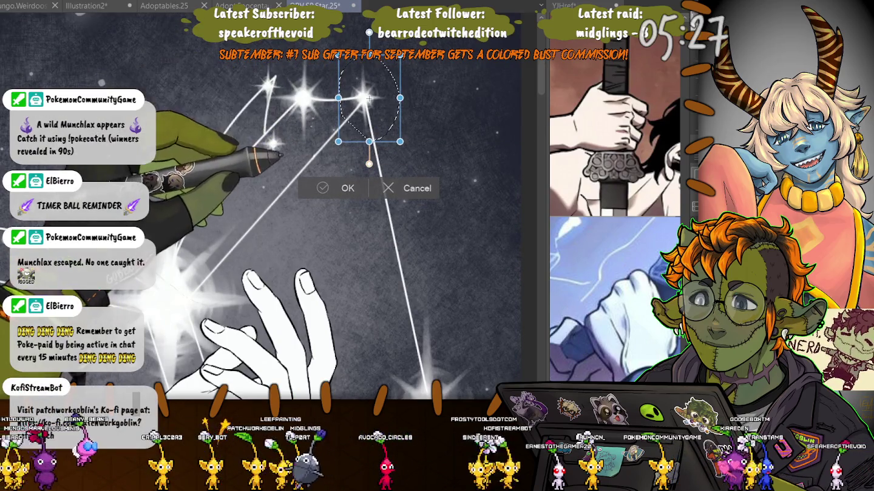
{"action": "key", "text": "Return"}
{"action": "key", "text": "ctrl+d"}
{"action": "left_click_drag", "start_coordinate": [275, 124], "coordinate": [264, 122]}
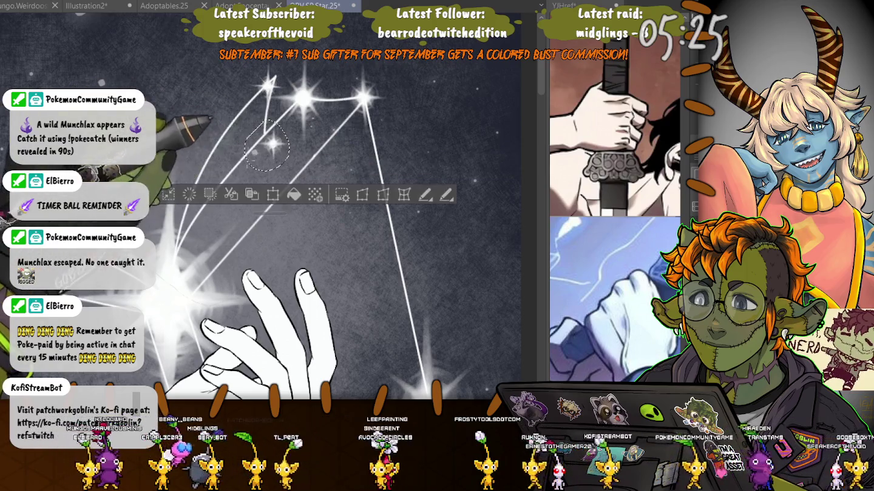
{"action": "key", "text": "ctrl+t"}
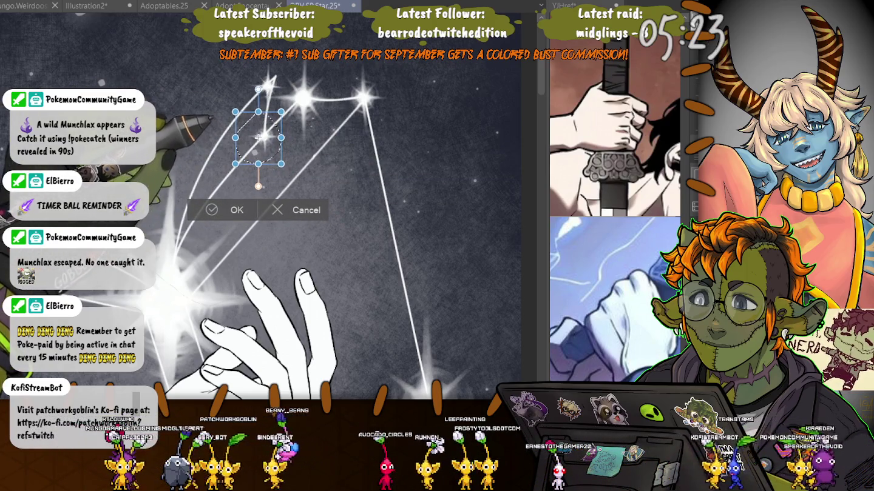
{"action": "key", "text": "Return"}
{"action": "key", "text": "ctrl+d"}
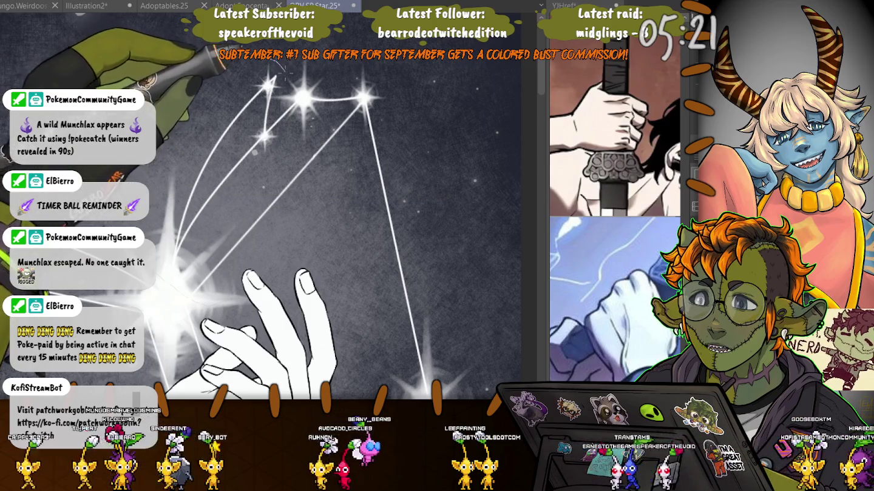
Move another small star near the top lines up and to the right
{"action": "mouse_move", "coordinate": [247, 77]}
{"action": "left_mouse_down"}
{"action": "mouse_move", "coordinate": [250, 100]}
{"action": "mouse_move", "coordinate": [273, 71]}
{"action": "left_mouse_up"}
{"action": "key", "text": "ctrl+t"}
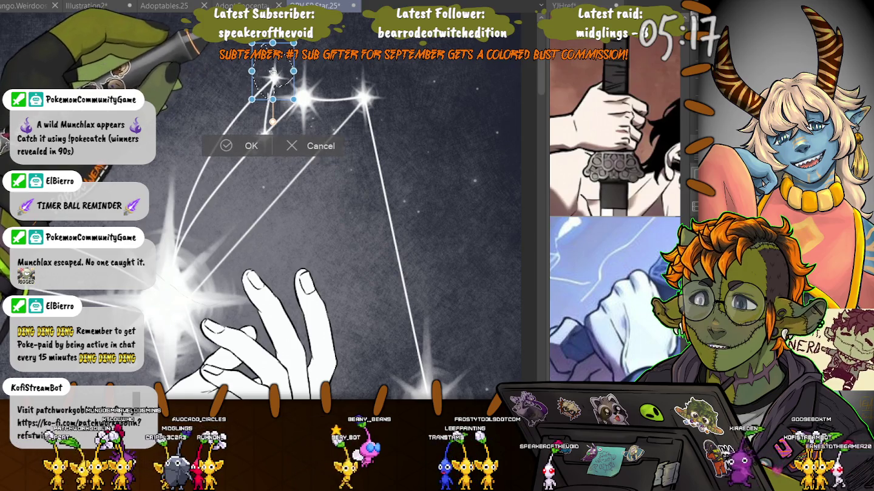
{"action": "key", "text": "Return"}
{"action": "key", "text": "ctrl+d"}
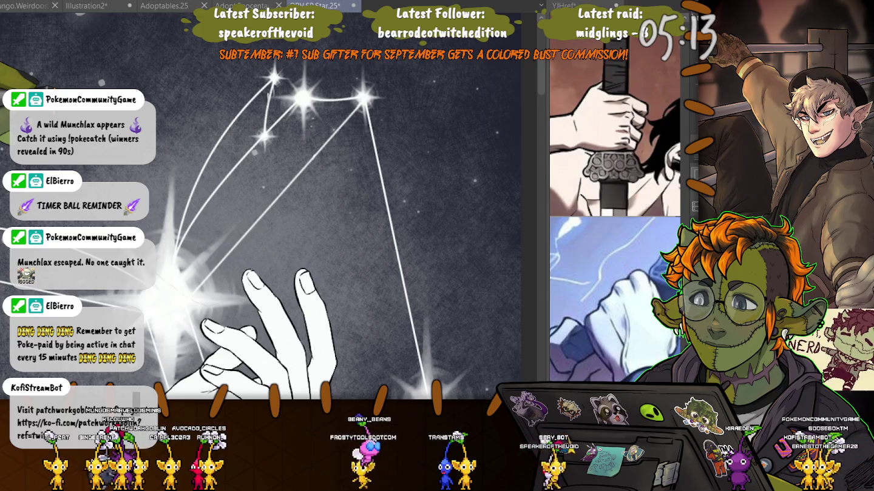
Enlarge a small star among the top stars and nudge it slightly up
{"action": "scroll", "coordinate": [261, 231], "scroll_direction": "down", "scroll_amount": 3}
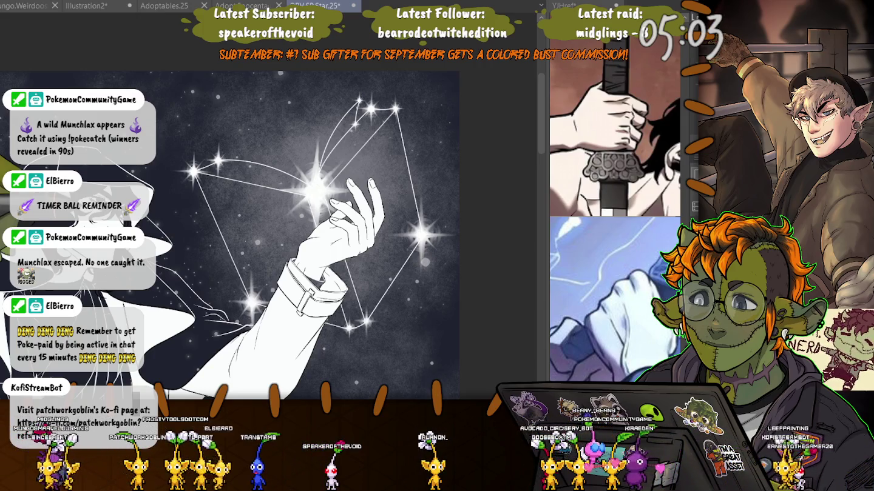
{"action": "left_click_drag", "start_coordinate": [357, 116], "coordinate": [356, 132]}
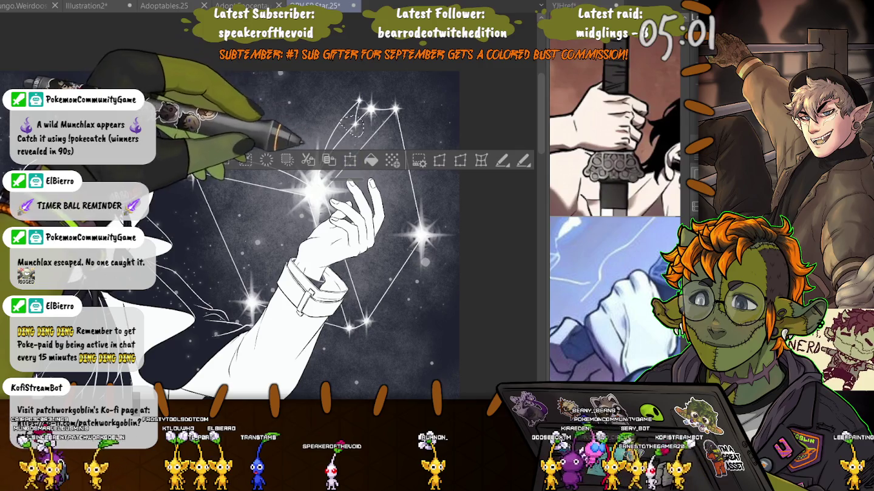
{"action": "left_click", "coordinate": [350, 160]}
{"action": "scroll", "coordinate": [358, 113], "scroll_direction": "up", "scroll_amount": 3}
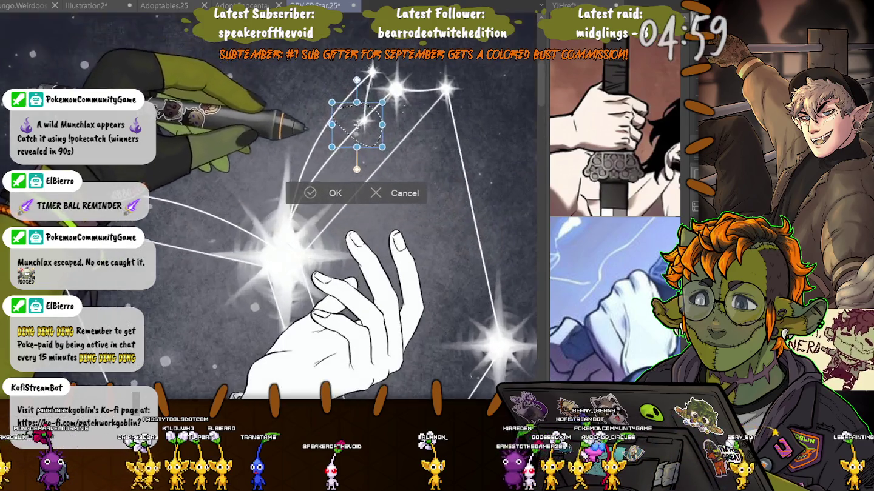
{"action": "scroll", "coordinate": [359, 112], "scroll_direction": "up", "scroll_amount": 2}
{"action": "left_click_drag", "start_coordinate": [389, 140], "coordinate": [397, 147]}
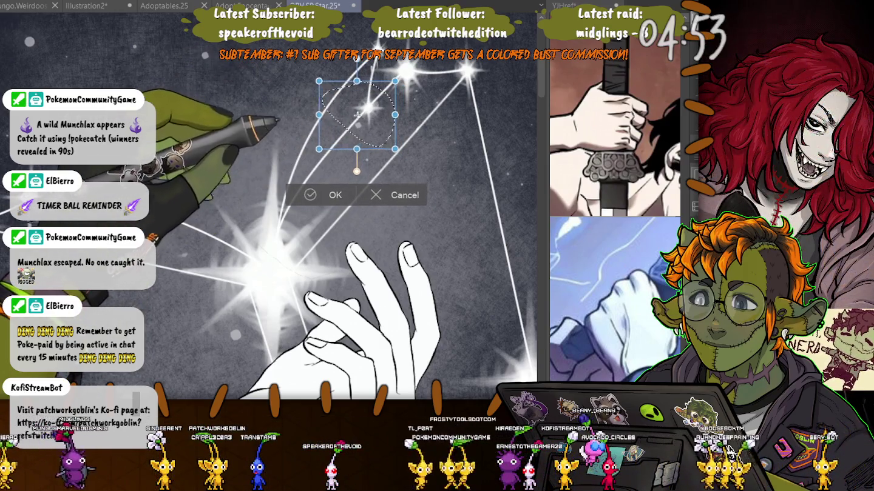
{"action": "left_click_drag", "start_coordinate": [321, 147], "coordinate": [312, 154]}
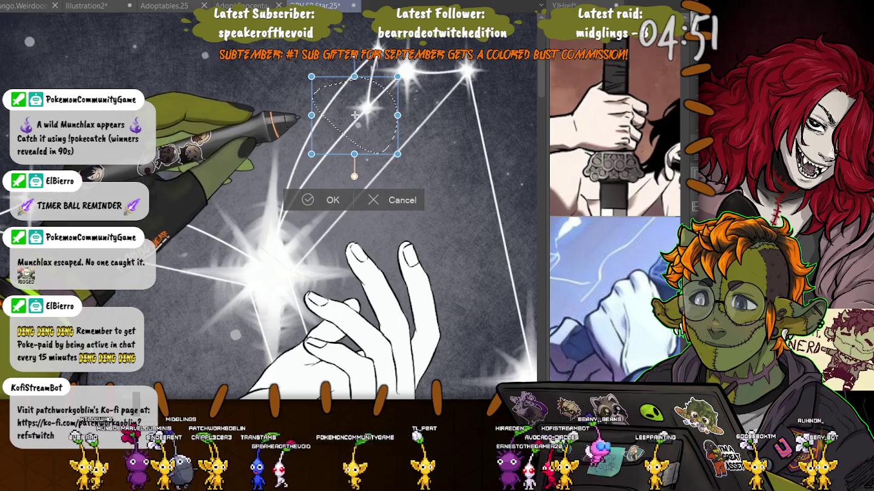
{"action": "left_click_drag", "start_coordinate": [356, 116], "coordinate": [357, 113]}
{"action": "key", "text": "Return"}
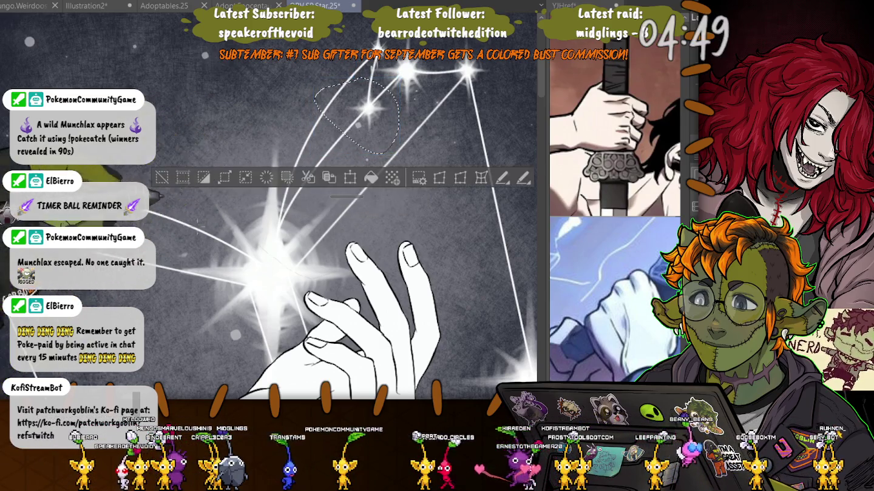
{"action": "key", "text": "ctrl+minus"}
{"action": "key", "text": "ctrl+minus"}
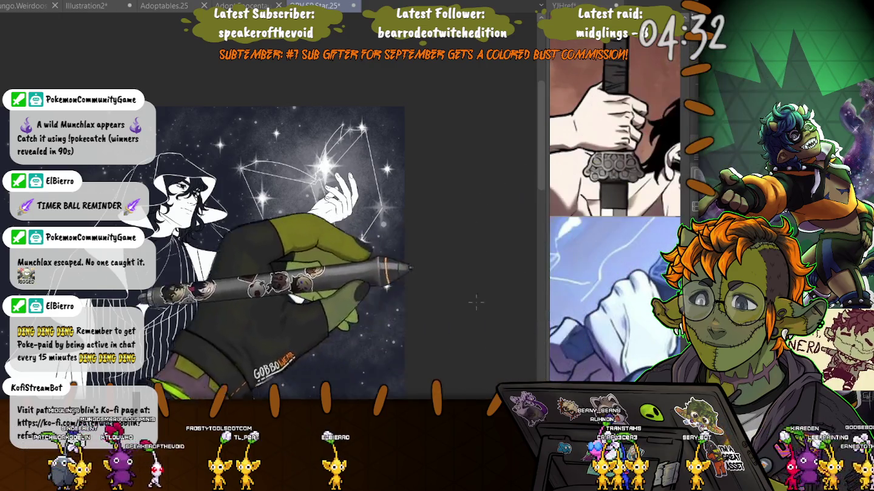
Enlarge the central glowing star beside the hand toward the lower left
{"action": "scroll", "coordinate": [292, 159], "scroll_direction": "up", "scroll_amount": 2}
{"action": "scroll", "coordinate": [293, 161], "scroll_direction": "up", "scroll_amount": 2}
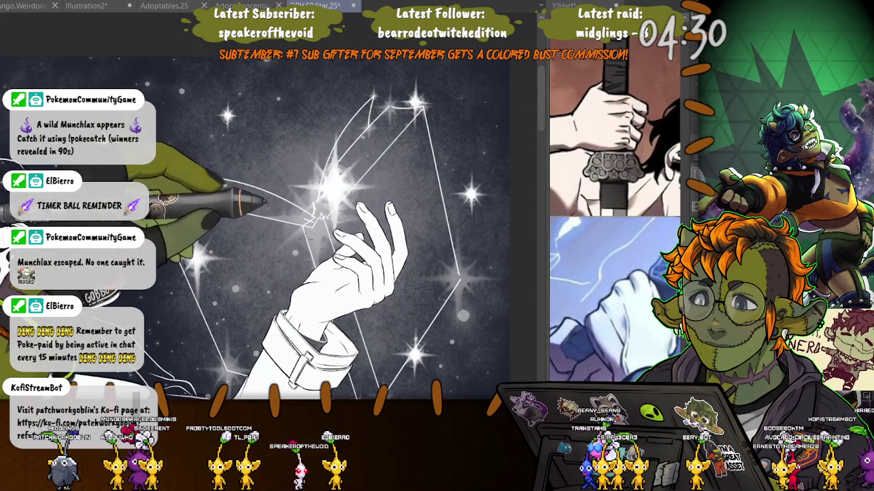
{"action": "left_click_drag", "start_coordinate": [328, 115], "coordinate": [332, 241]}
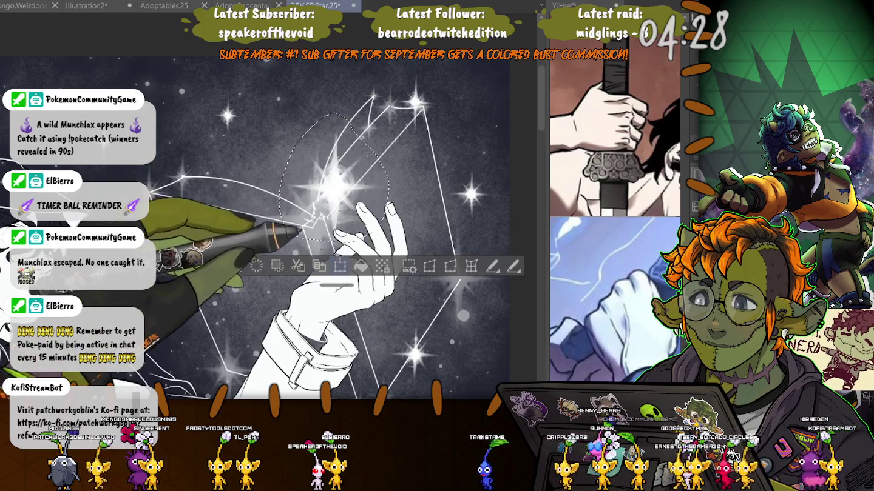
{"action": "key", "text": "ctrl+t"}
{"action": "left_click_drag", "start_coordinate": [277, 243], "coordinate": [256, 269]}
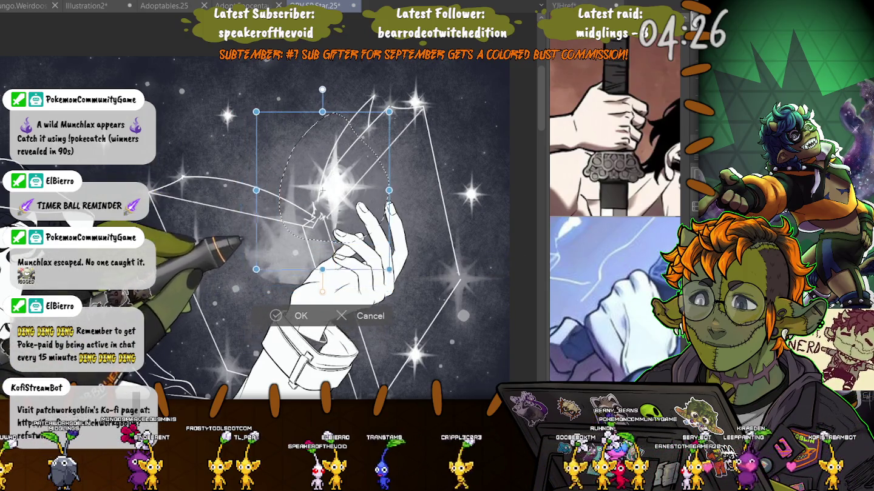
{"action": "key", "text": "Return"}
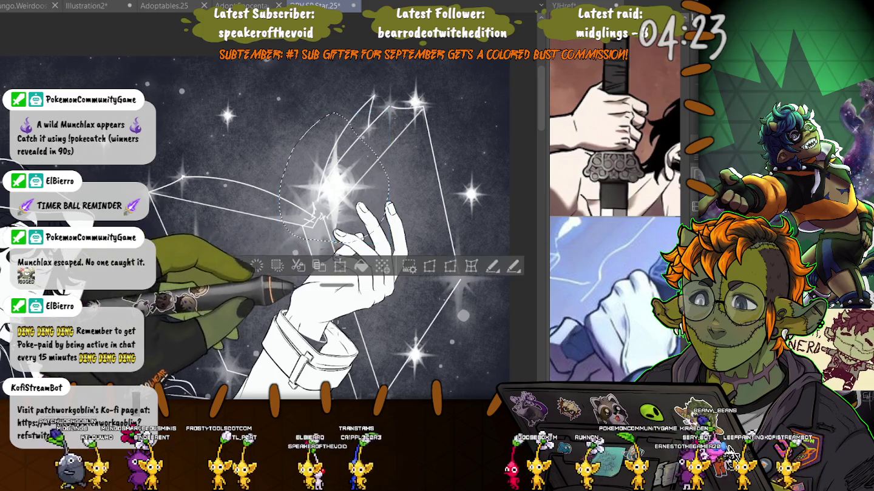
{"action": "key", "text": "ctrl+t"}
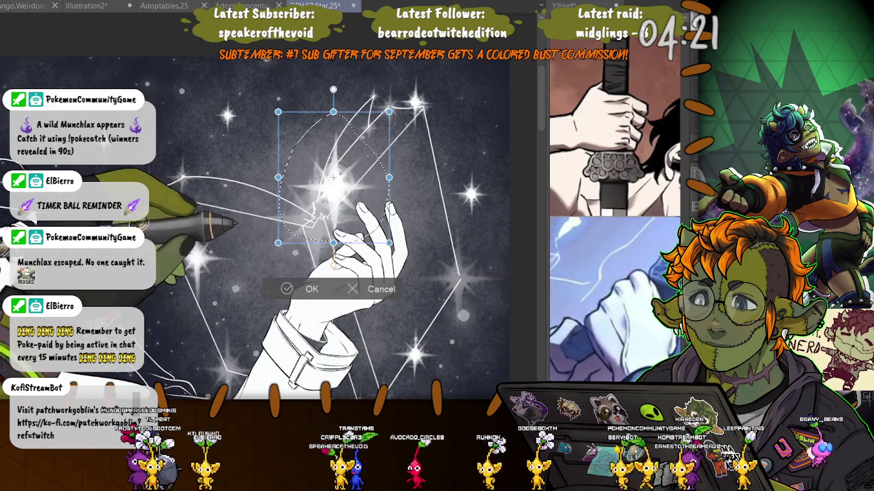
{"action": "left_click_drag", "start_coordinate": [272, 248], "coordinate": [239, 290]}
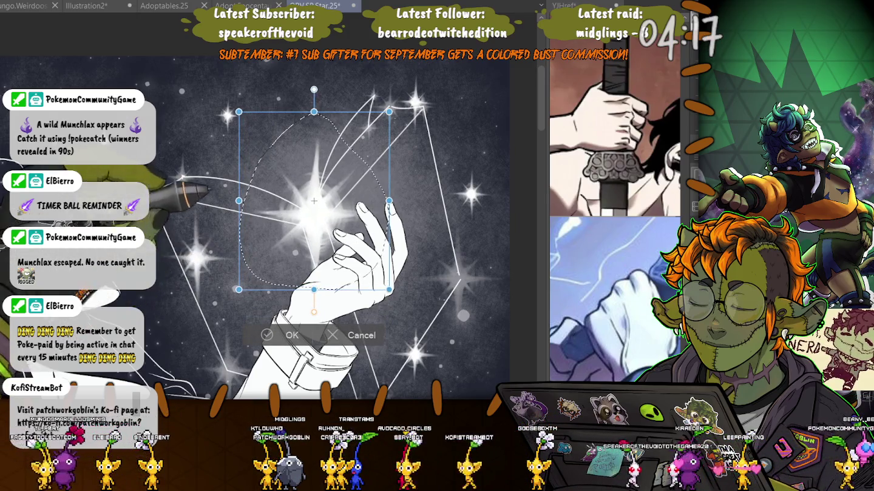
{"action": "key", "text": "Return"}
{"action": "key", "text": "ctrl+d"}
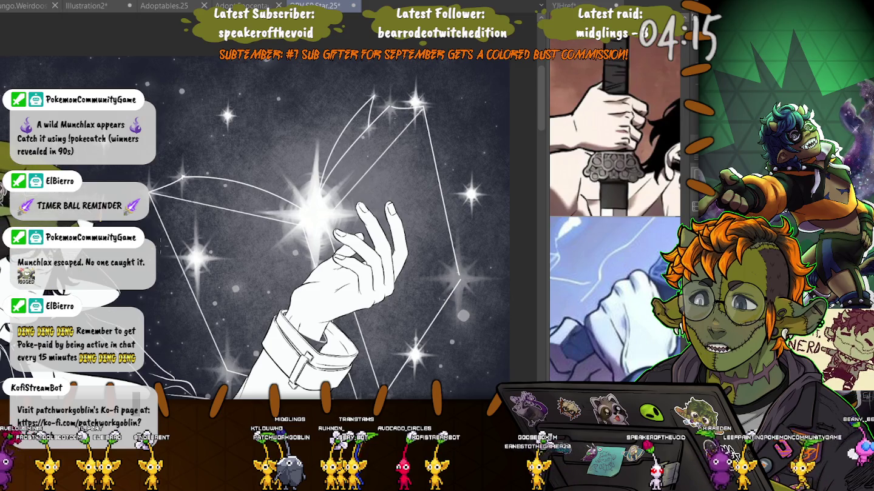
Touch up around the central star and fine-tune its position and height
{"action": "left_click_drag", "start_coordinate": [327, 207], "coordinate": [291, 194]}
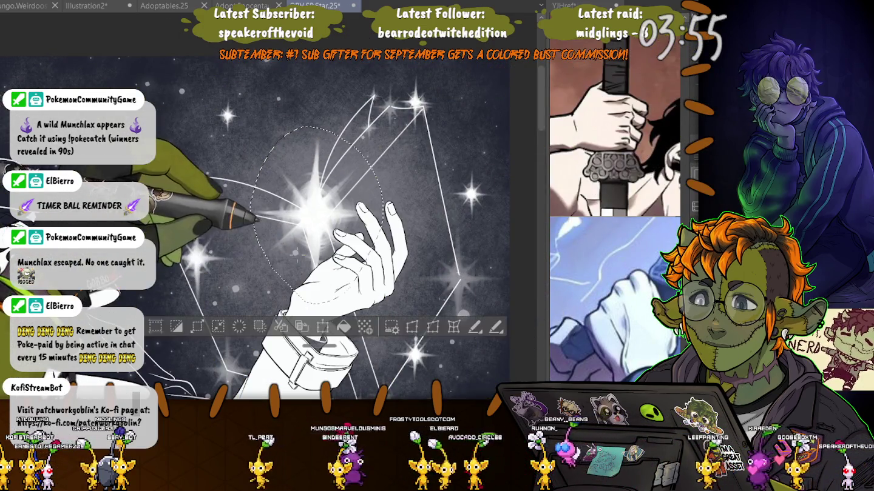
{"action": "key", "text": "ctrl+t"}
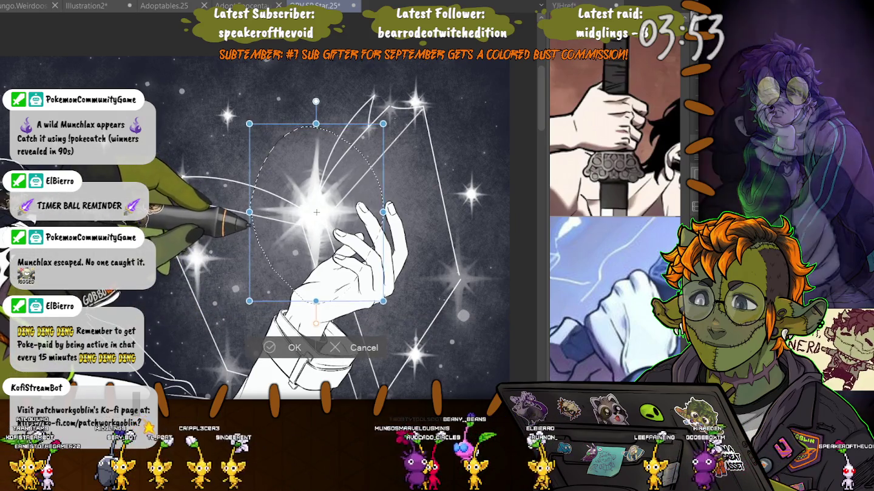
{"action": "left_click_drag", "start_coordinate": [316, 216], "coordinate": [314, 213]}
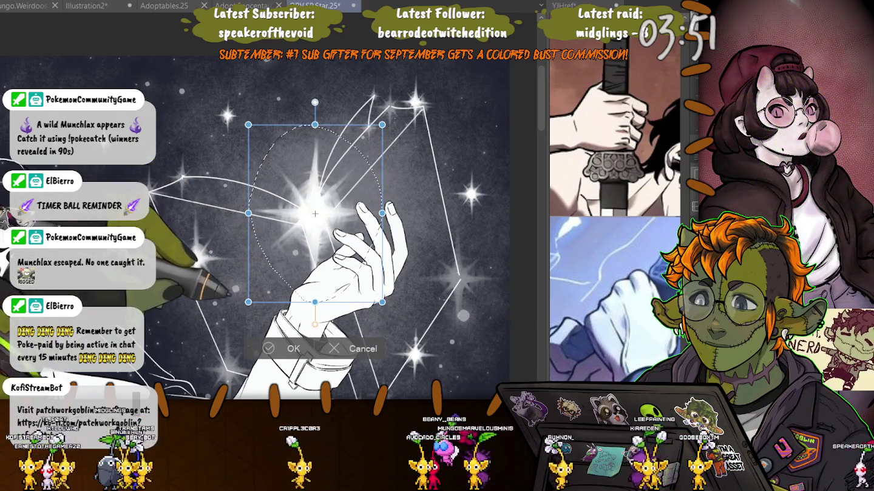
{"action": "left_click_drag", "start_coordinate": [248, 302], "coordinate": [246, 306]}
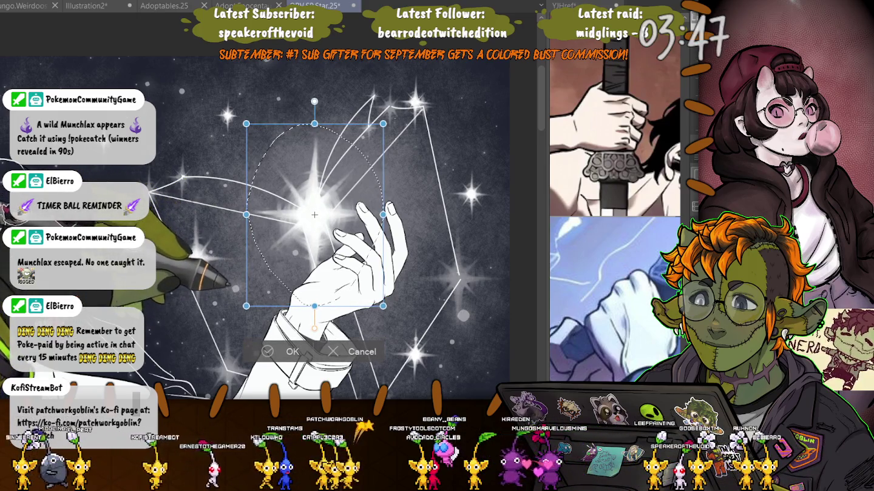
{"action": "left_click_drag", "start_coordinate": [315, 215], "coordinate": [315, 216]}
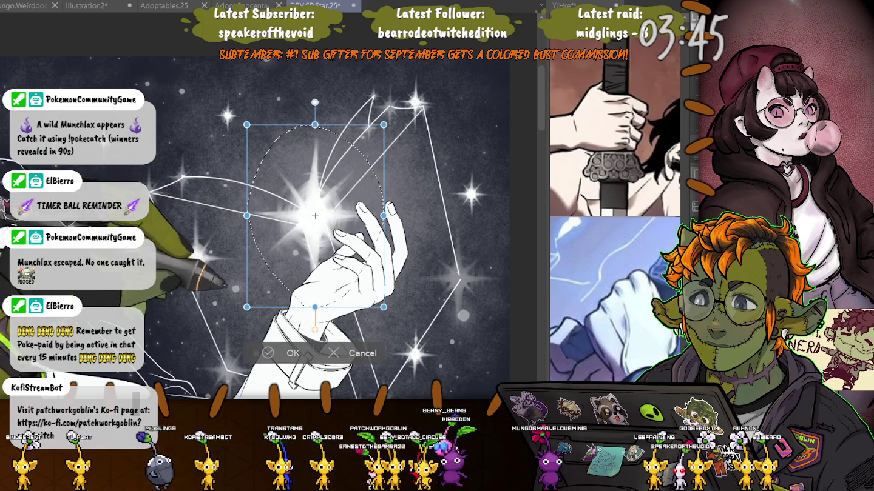
{"action": "key", "text": "Return"}
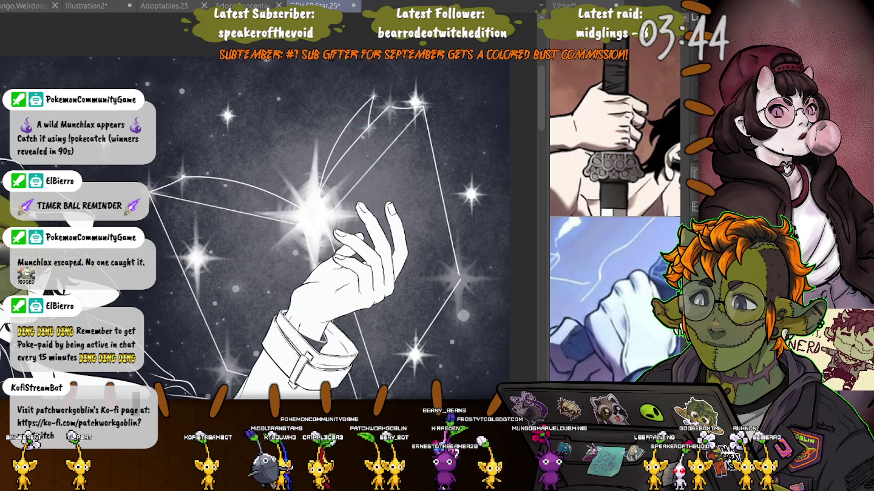
Move the star left of the hand down toward the arm
{"action": "scroll", "coordinate": [273, 231], "scroll_direction": "down", "scroll_amount": 3}
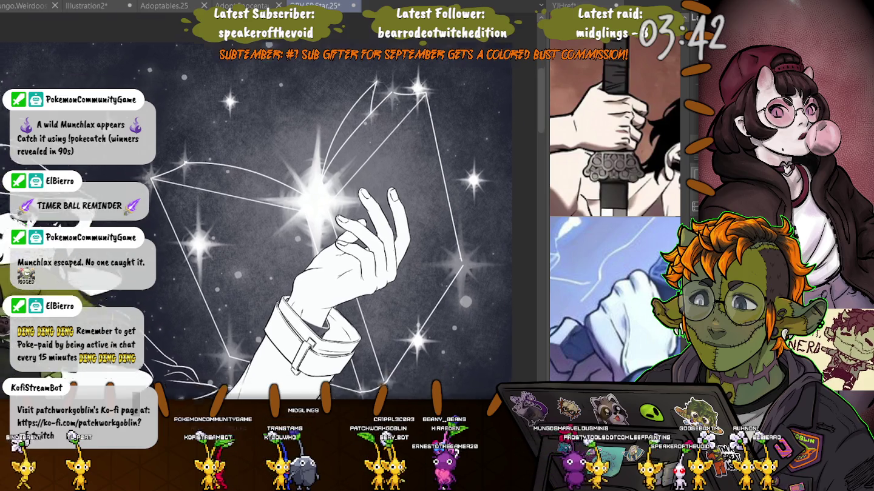
{"action": "left_click_drag", "start_coordinate": [196, 127], "coordinate": [201, 124]}
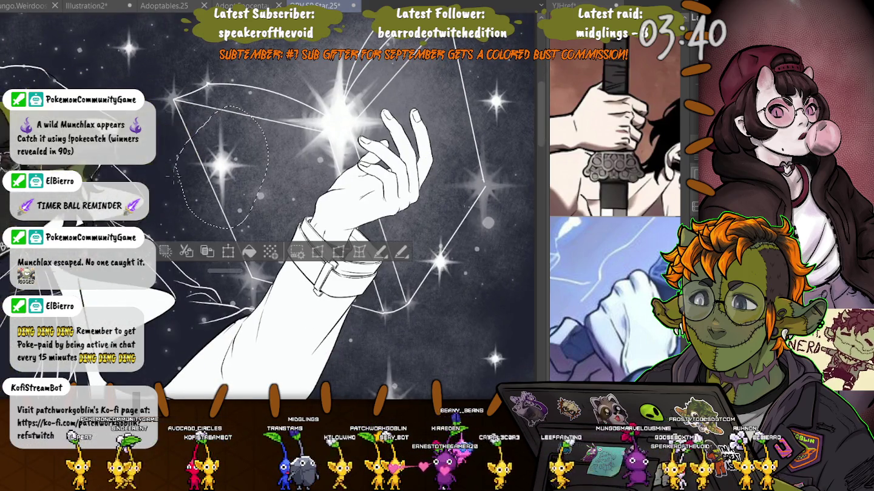
{"action": "key", "text": "ctrl+t"}
{"action": "left_click_drag", "start_coordinate": [224, 210], "coordinate": [251, 290]}
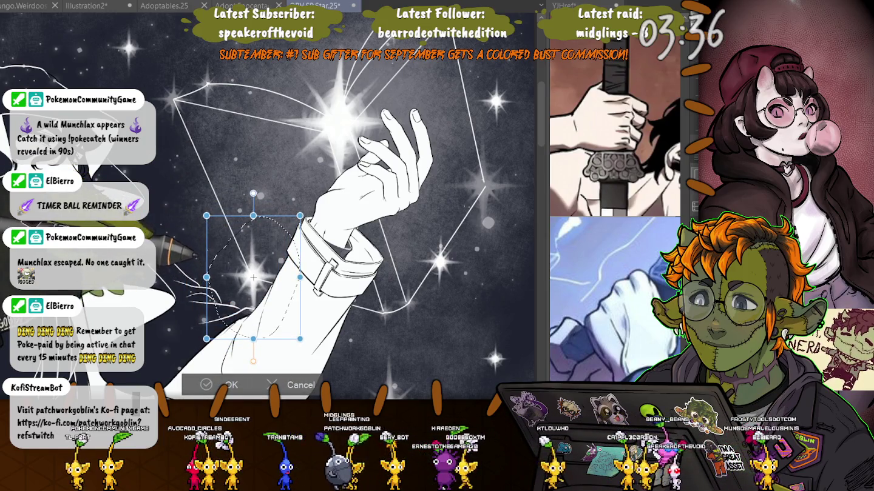
{"action": "key", "text": "Return"}
Move the lower star up and to the right, then deselect
{"action": "mouse_move", "coordinate": [333, 416]}
{"action": "left_mouse_down"}
{"action": "mouse_move", "coordinate": [257, 344]}
{"action": "mouse_move", "coordinate": [260, 328]}
{"action": "left_mouse_up"}
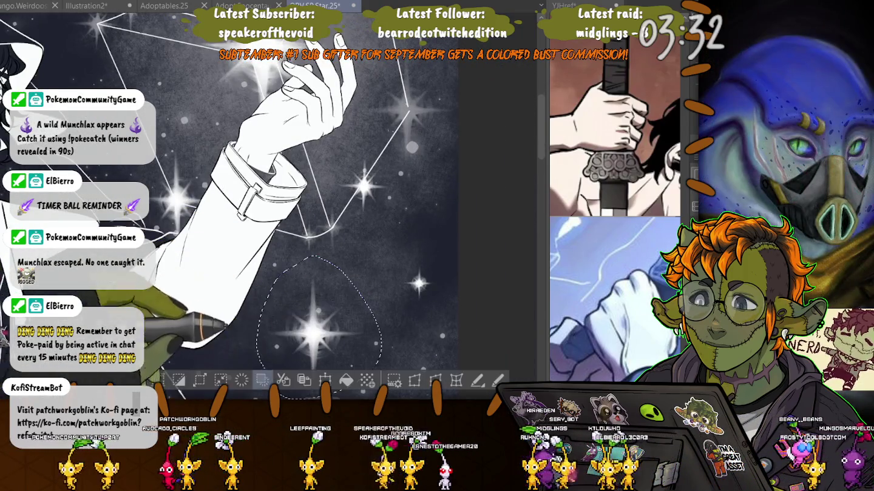
{"action": "key", "text": "ctrl+t"}
{"action": "left_click_drag", "start_coordinate": [313, 330], "coordinate": [411, 104]}
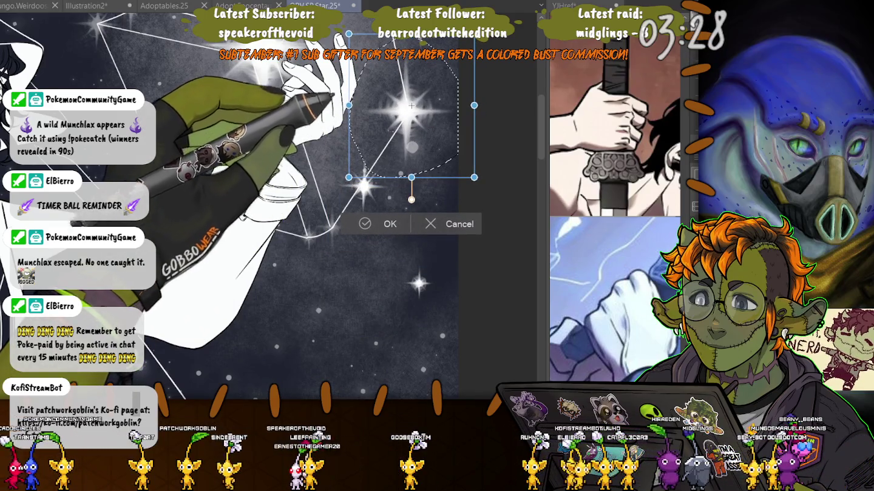
{"action": "key", "text": "Return"}
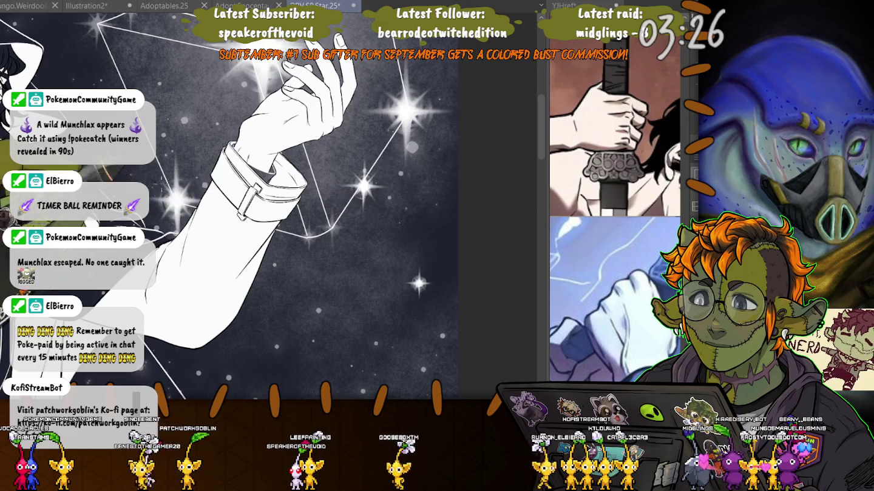
{"action": "key", "text": "ctrl+d"}
Rotate the view upright, then lasso and transform the star at the constellation's top
{"action": "left_click_drag", "start_coordinate": [316, 91], "coordinate": [370, 254]}
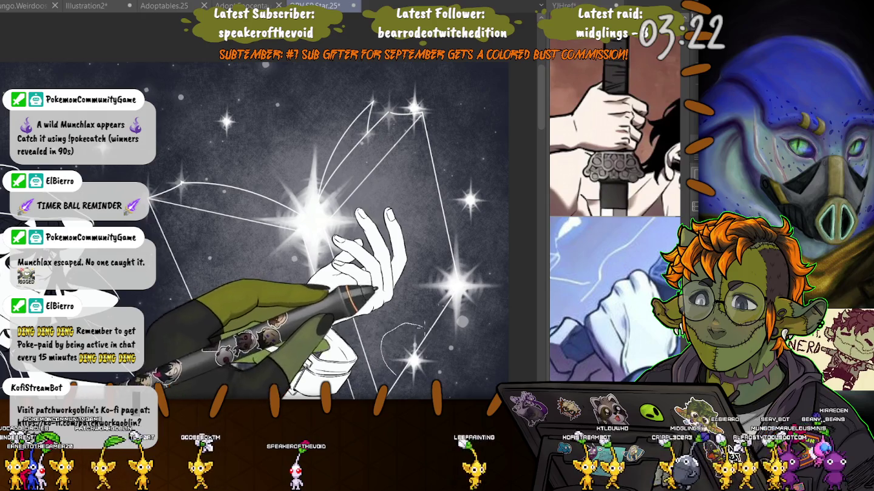
{"action": "left_click_drag", "start_coordinate": [403, 325], "coordinate": [419, 395]}
{"action": "key", "text": "ctrl+t"}
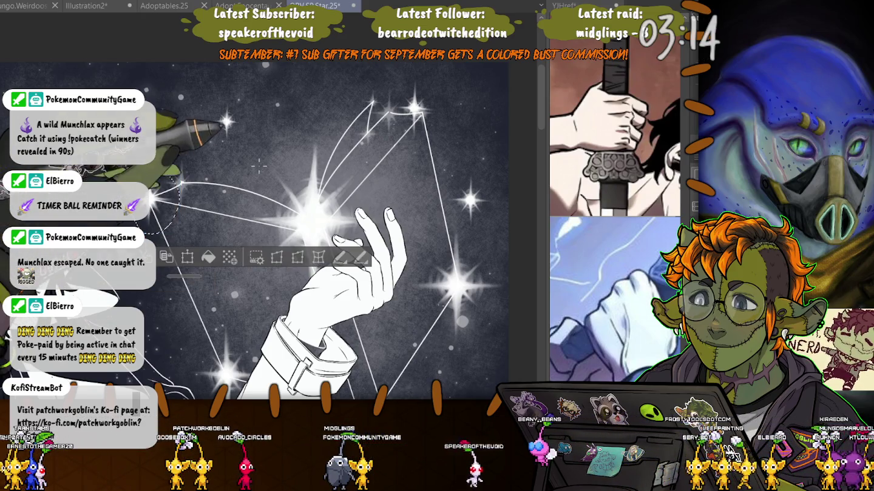
{"action": "left_click_drag", "start_coordinate": [419, 69], "coordinate": [408, 71]}
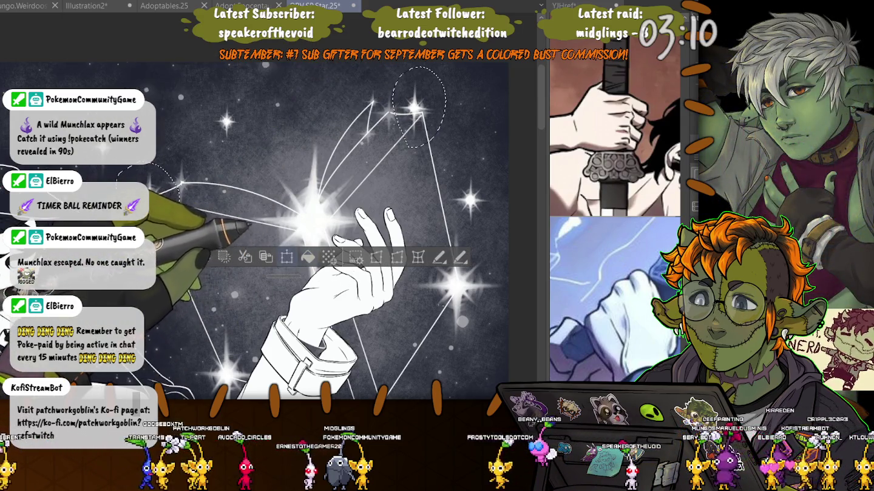
{"action": "key", "text": "ctrl+t"}
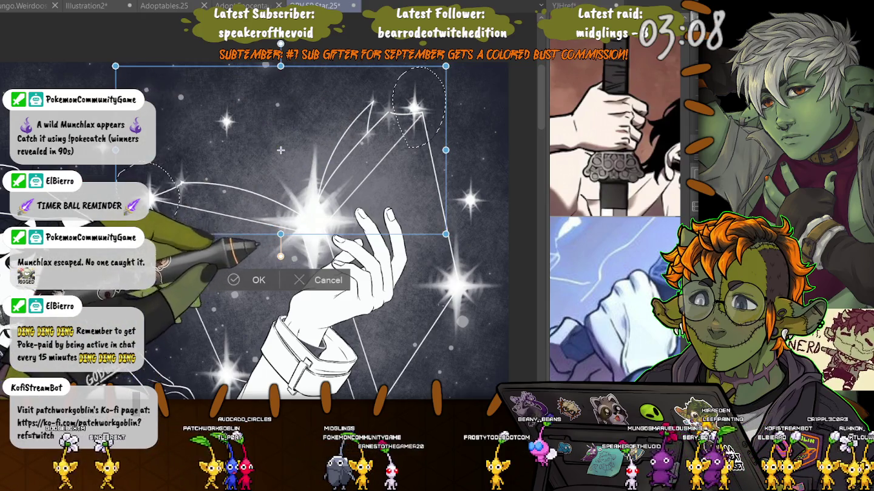
{"action": "key", "text": "Return"}
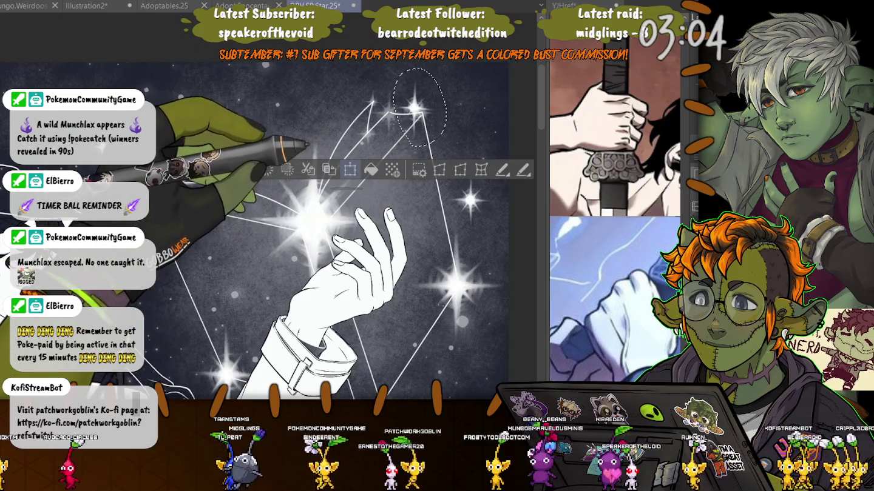
Reposition the selected star onto the upper line junction
{"action": "key", "text": "ctrl+t"}
{"action": "mouse_move", "coordinate": [418, 106]}
{"action": "left_mouse_down"}
{"action": "mouse_move", "coordinate": [272, 179]}
{"action": "mouse_move", "coordinate": [190, 184]}
{"action": "left_mouse_up"}
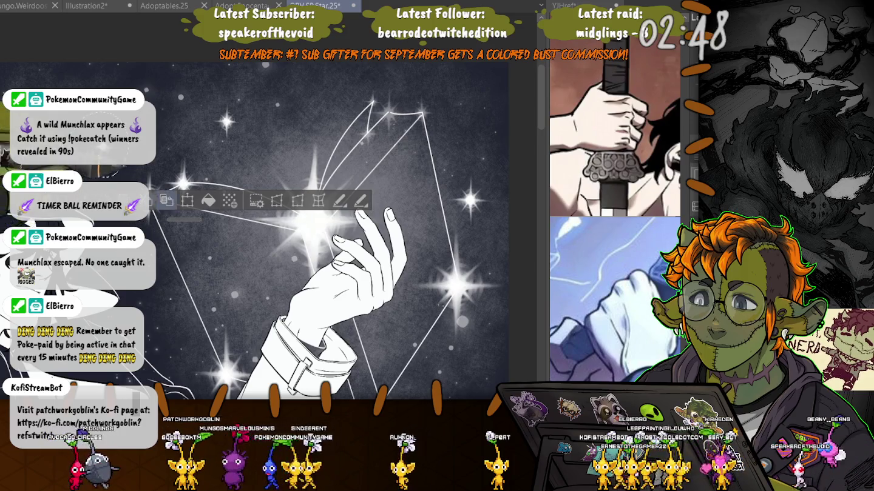
{"action": "key", "text": "ctrl+t"}
{"action": "left_click_drag", "start_coordinate": [210, 136], "coordinate": [415, 112]}
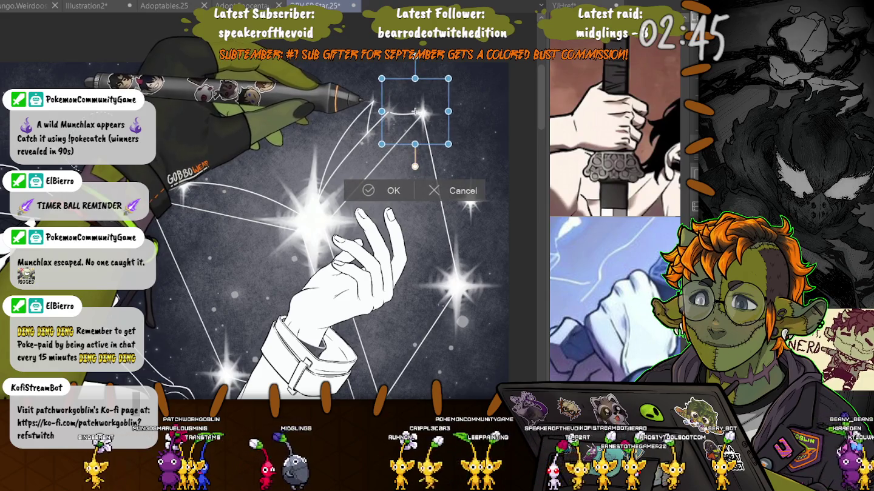
{"action": "key", "text": "Return"}
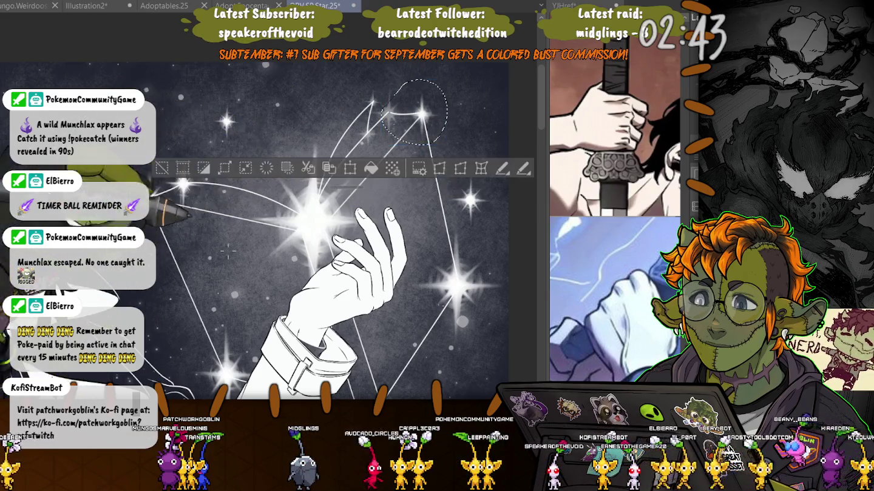
Move the right-hand star up to the top junction and deselect
{"action": "left_click_drag", "start_coordinate": [468, 156], "coordinate": [462, 157]}
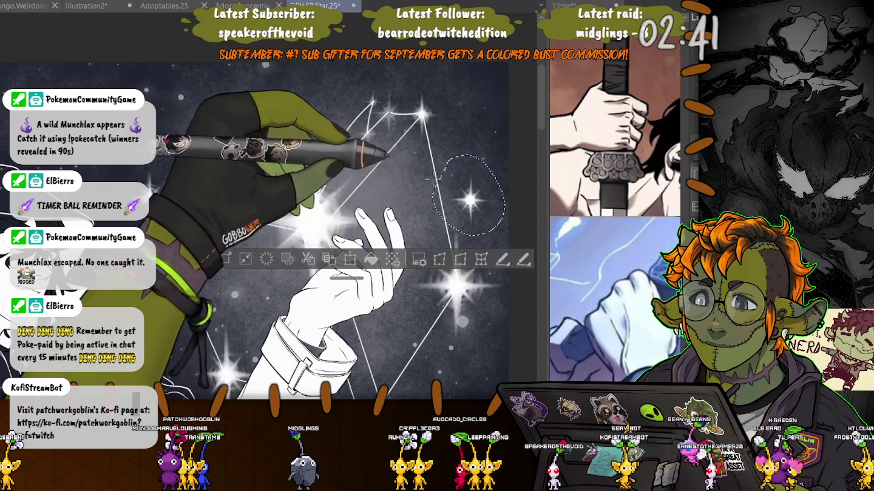
{"action": "key", "text": "ctrl+t"}
{"action": "left_click_drag", "start_coordinate": [470, 194], "coordinate": [387, 108]}
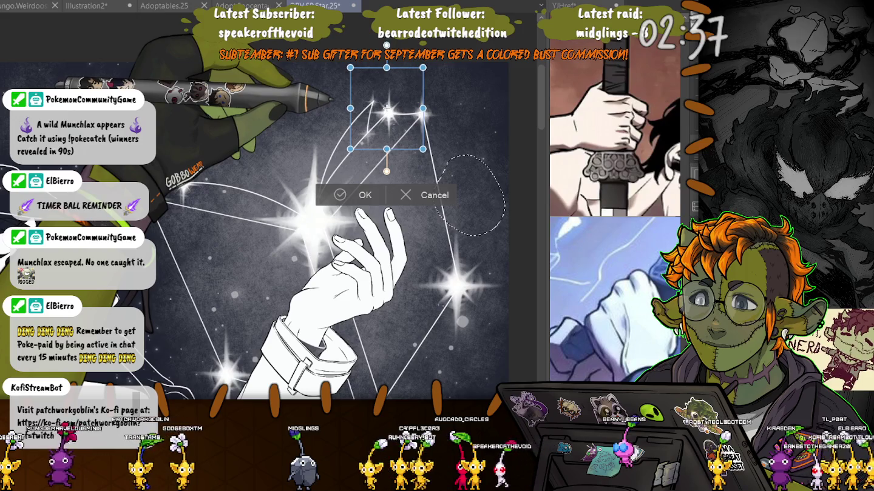
{"action": "key", "text": "Return"}
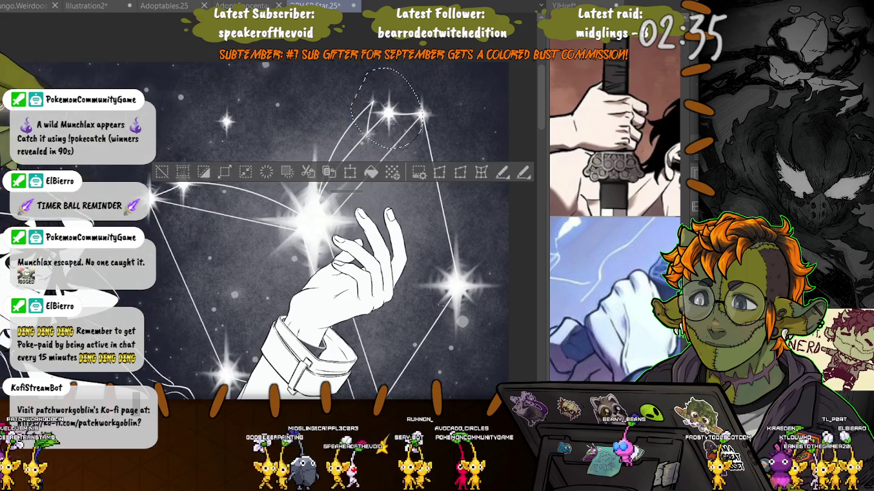
{"action": "key", "text": "ctrl+d"}
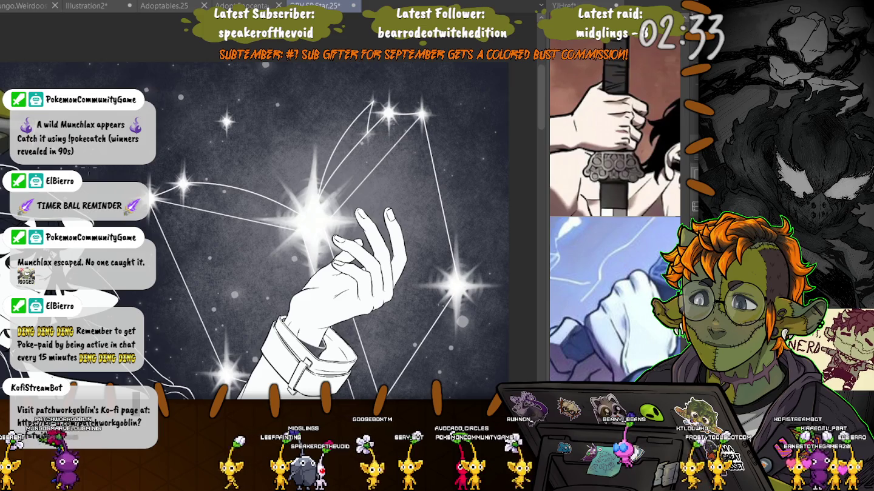
Lasso the lone star below the arm and move it up-left onto a line
{"action": "left_click_drag", "start_coordinate": [315, 242], "coordinate": [279, 68]}
{"action": "left_click_drag", "start_coordinate": [303, 183], "coordinate": [308, 199]}
{"action": "left_click_drag", "start_coordinate": [427, 275], "coordinate": [318, 260]}
{"action": "key", "text": "ctrl+t"}
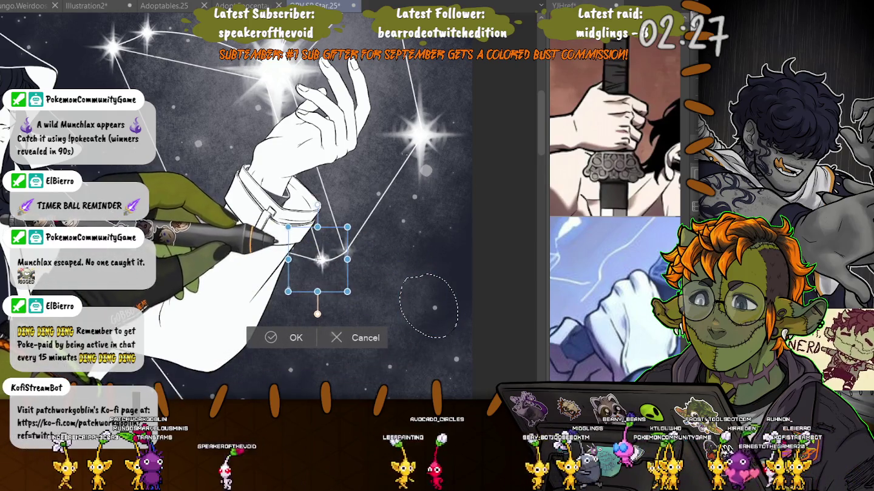
{"action": "key", "text": "Return"}
{"action": "key", "text": "ctrl+t"}
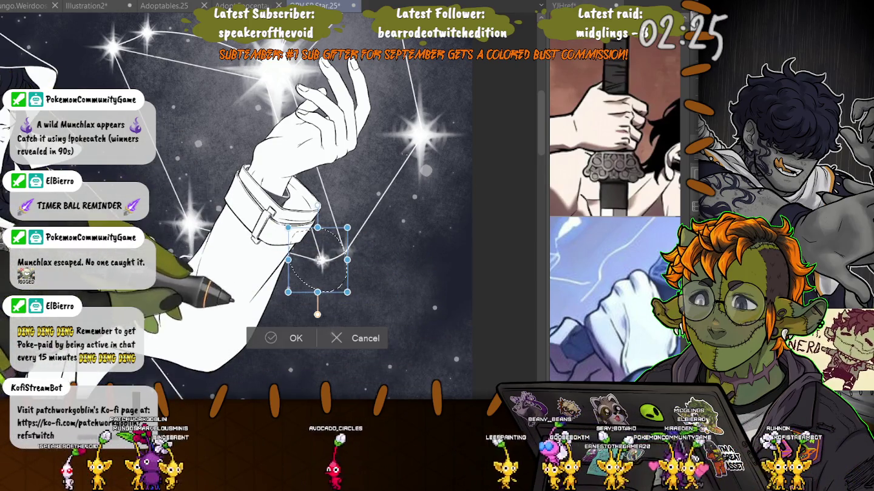
{"action": "key", "text": "Return"}
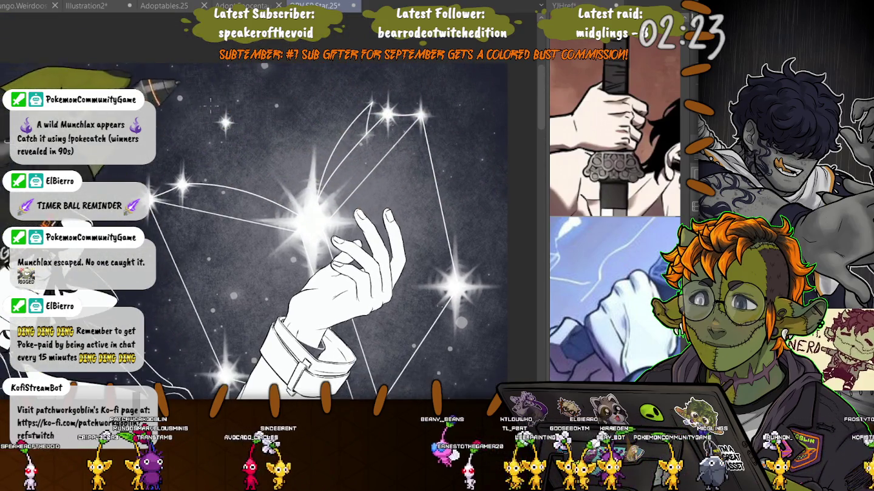
Transform a star at the upper left and deselect it
{"action": "left_click_drag", "start_coordinate": [226, 90], "coordinate": [231, 91]}
{"action": "key", "text": "ctrl+t"}
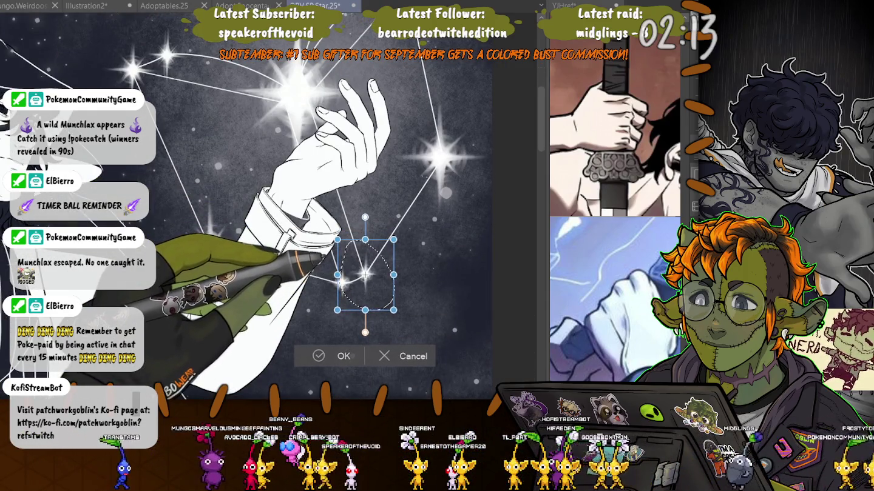
{"action": "key", "text": "Return"}
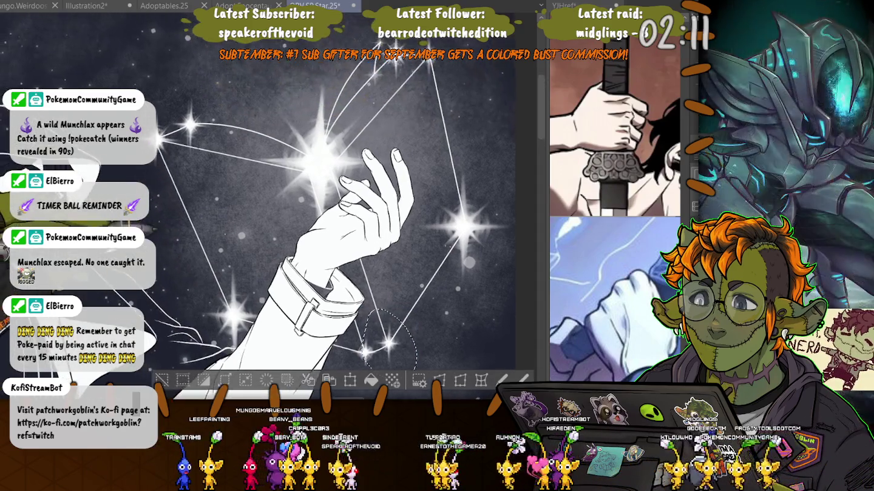
{"action": "key", "text": "ctrl+d"}
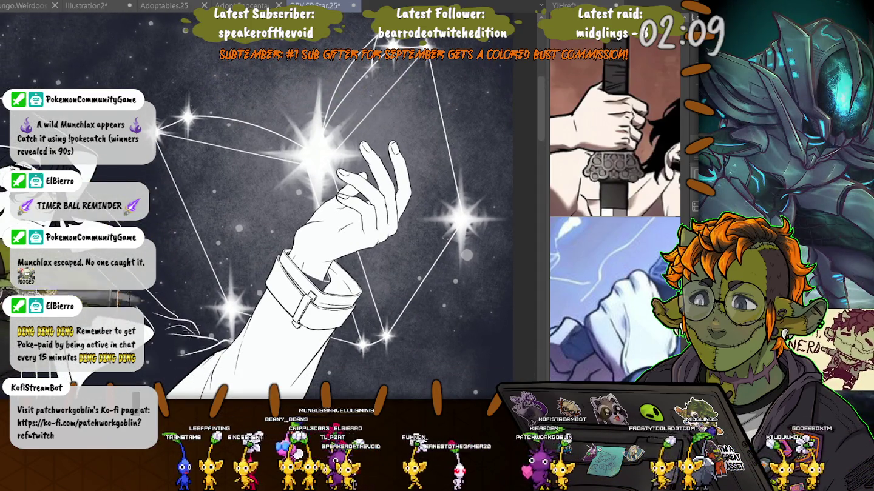
Place a copy of the lower star up-left among the constellation stars
{"action": "left_click_drag", "start_coordinate": [376, 300], "coordinate": [374, 301]}
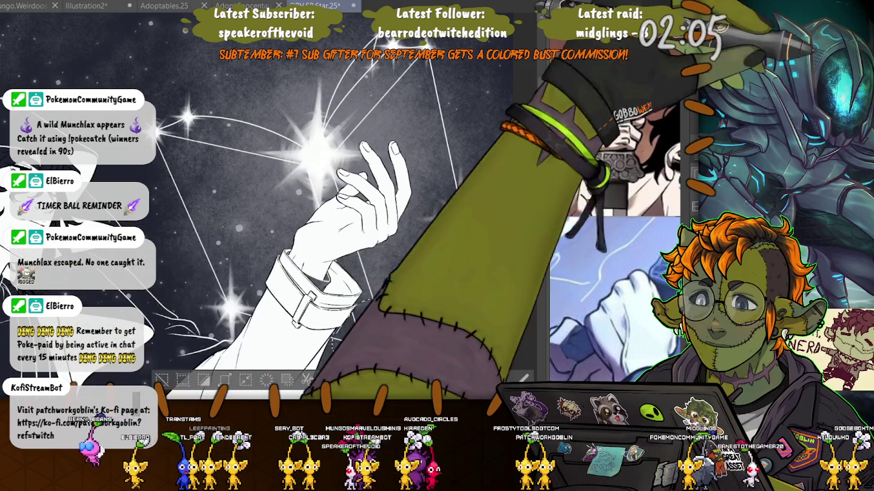
{"action": "left_click_drag", "start_coordinate": [367, 337], "coordinate": [367, 88]}
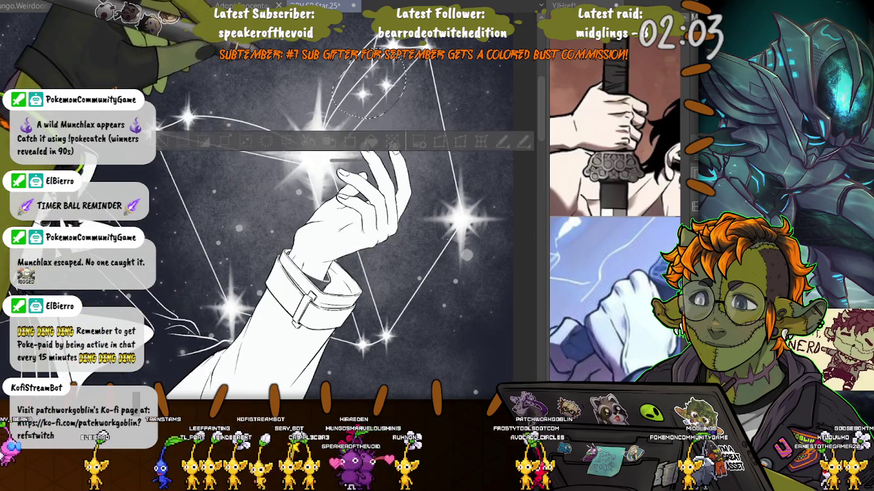
{"action": "left_click_drag", "start_coordinate": [303, 94], "coordinate": [264, 70]}
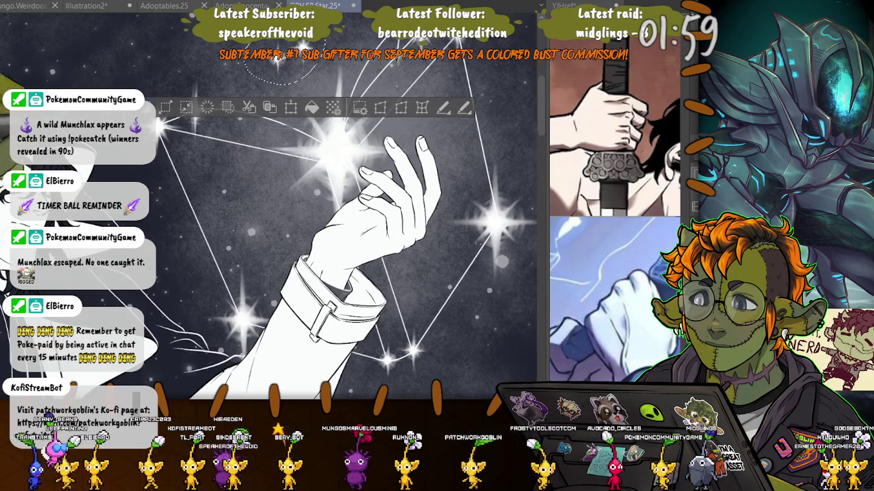
{"action": "key", "text": "ctrl+d"}
{"action": "scroll", "coordinate": [340, 243], "scroll_direction": "up", "scroll_amount": 5}
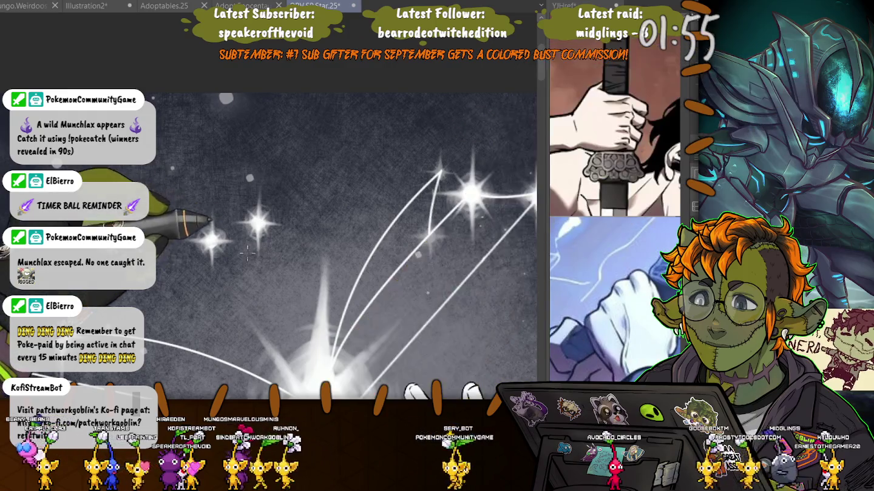
Shrink a star above the hand and move it up-right toward the cluster
{"action": "left_click_drag", "start_coordinate": [273, 161], "coordinate": [249, 173]}
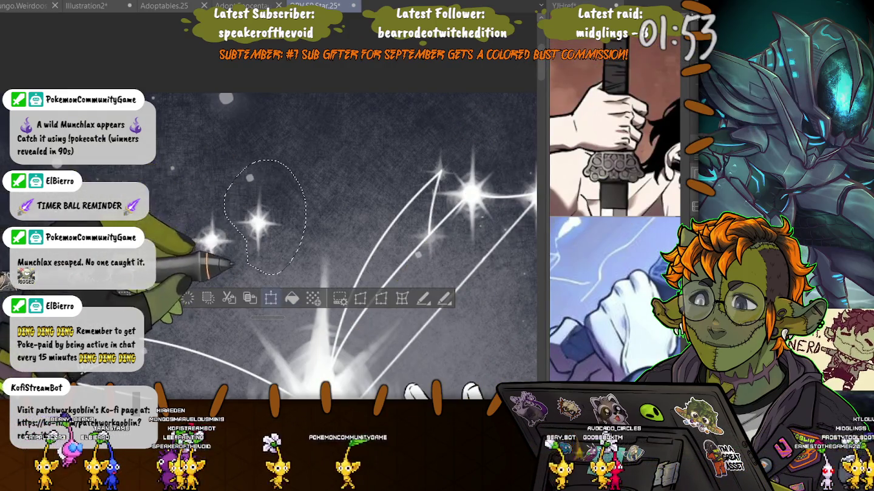
{"action": "key", "text": "ctrl+t"}
{"action": "left_click_drag", "start_coordinate": [228, 268], "coordinate": [238, 255]}
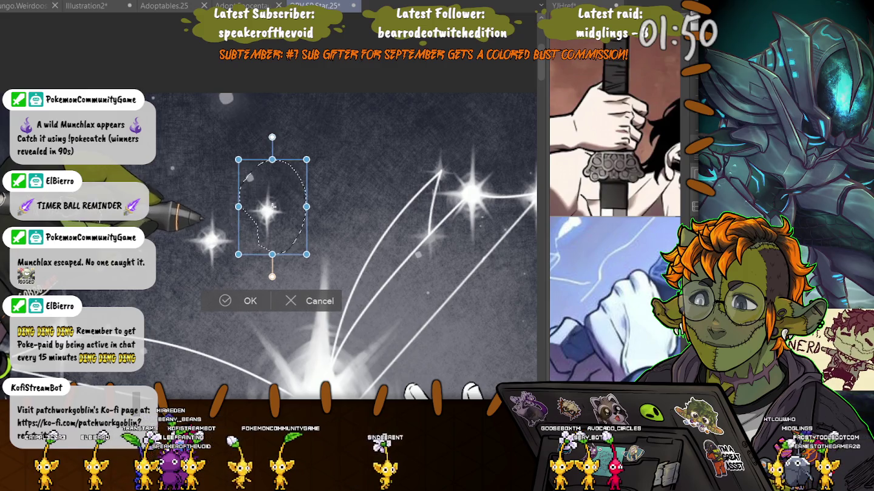
{"action": "mouse_move", "coordinate": [273, 207]}
{"action": "left_mouse_down"}
{"action": "mouse_move", "coordinate": [441, 163]}
{"action": "mouse_move", "coordinate": [434, 229]}
{"action": "left_mouse_up"}
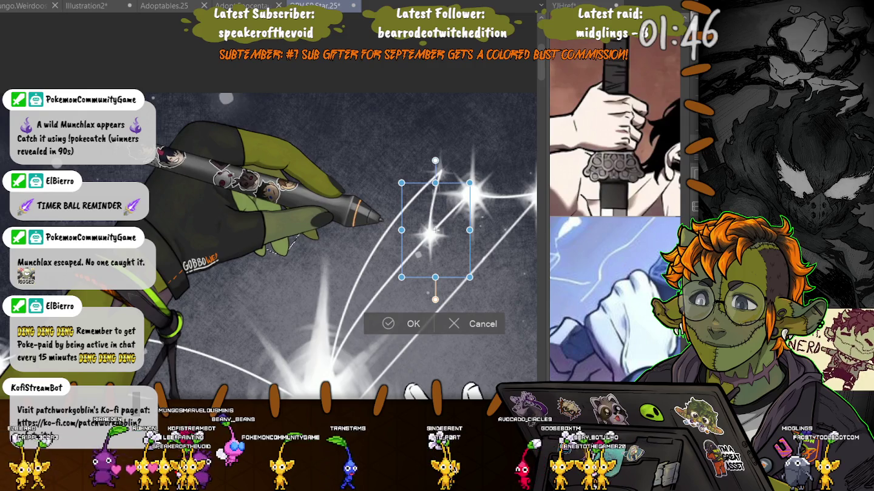
{"action": "key", "text": "Return"}
{"action": "key", "text": "ctrl+d"}
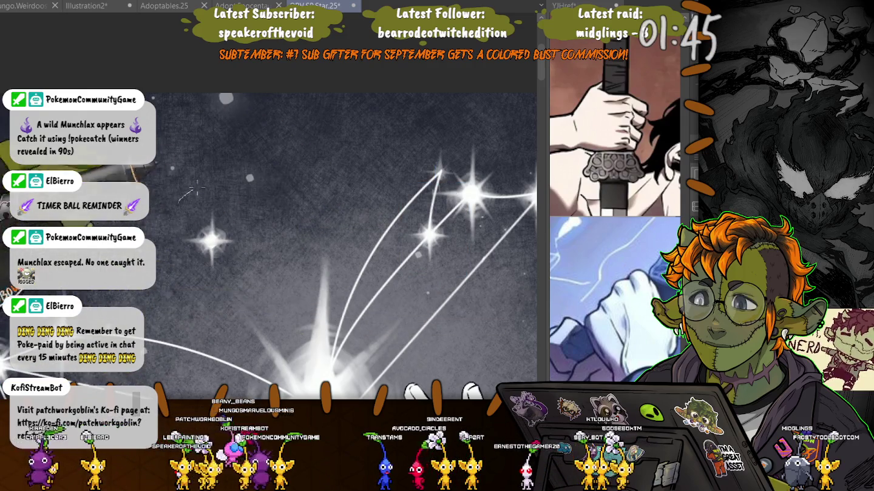
Move the small left star into the upper-right cluster
{"action": "left_click_drag", "start_coordinate": [165, 185], "coordinate": [249, 281]}
{"action": "key", "text": "ctrl+t"}
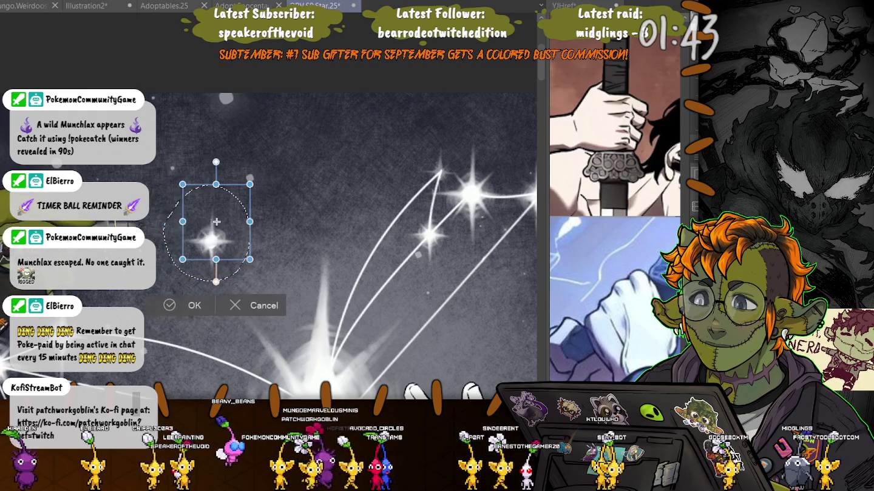
{"action": "left_click_drag", "start_coordinate": [216, 221], "coordinate": [436, 166]}
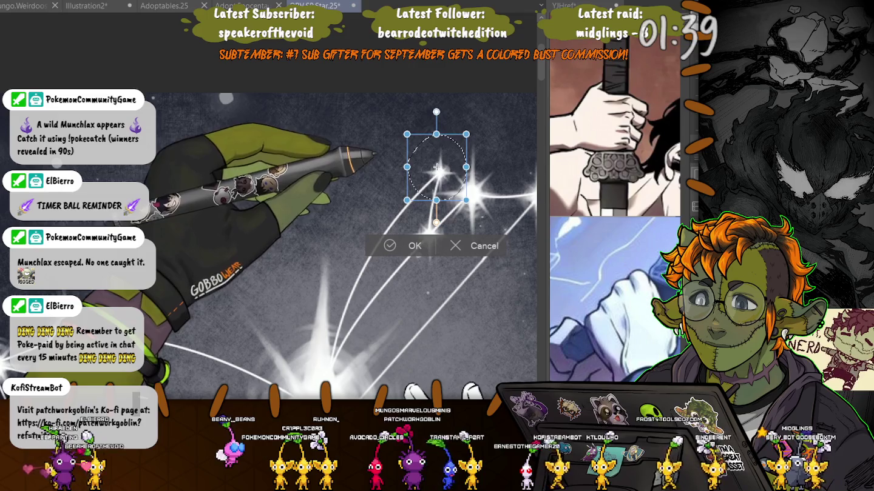
{"action": "key", "text": "Return"}
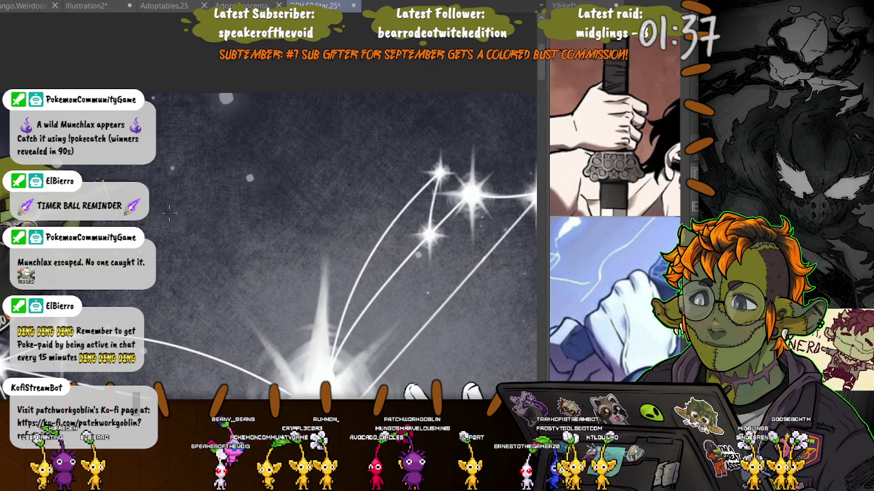
{"action": "scroll", "coordinate": [170, 213], "scroll_direction": "down", "scroll_amount": 2}
{"action": "scroll", "coordinate": [171, 213], "scroll_direction": "down", "scroll_amount": 2}
{"action": "scroll", "coordinate": [170, 213], "scroll_direction": "down", "scroll_amount": 1}
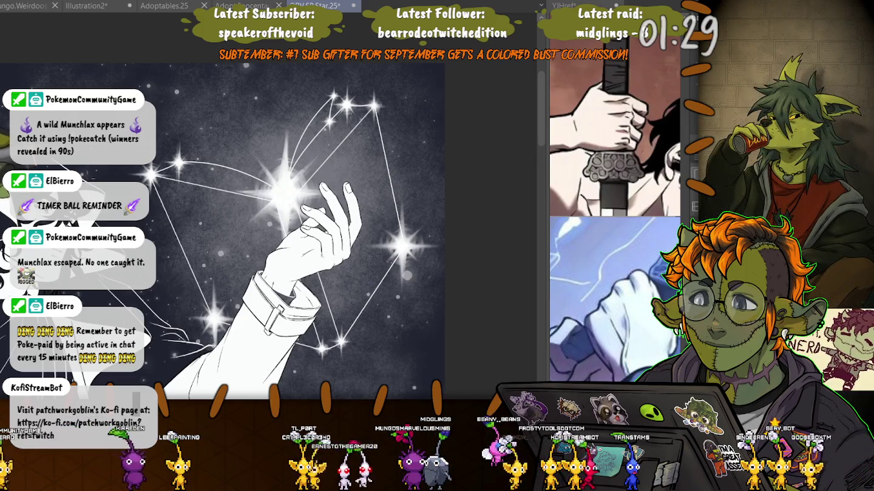
{"action": "scroll", "coordinate": [51, 182], "scroll_direction": "down", "scroll_amount": 1}
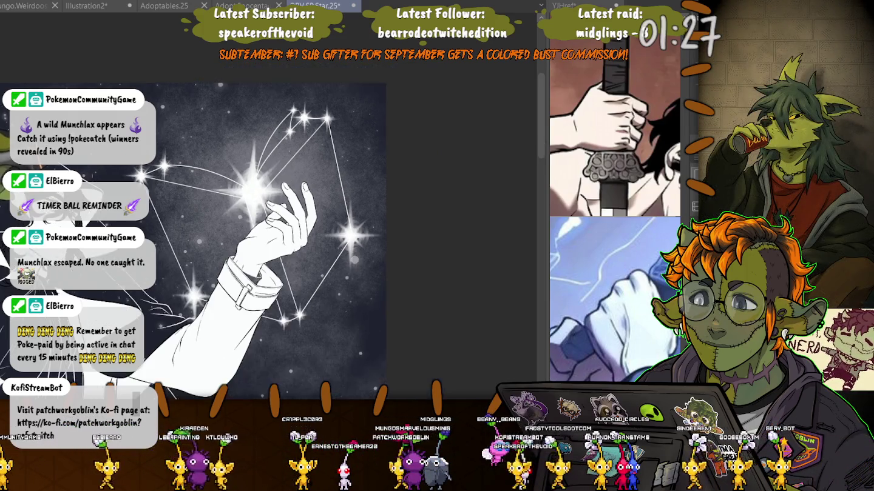
{"action": "scroll", "coordinate": [79, 176], "scroll_direction": "down", "scroll_amount": 1}
{"action": "scroll", "coordinate": [210, 261], "scroll_direction": "up", "scroll_amount": 2}
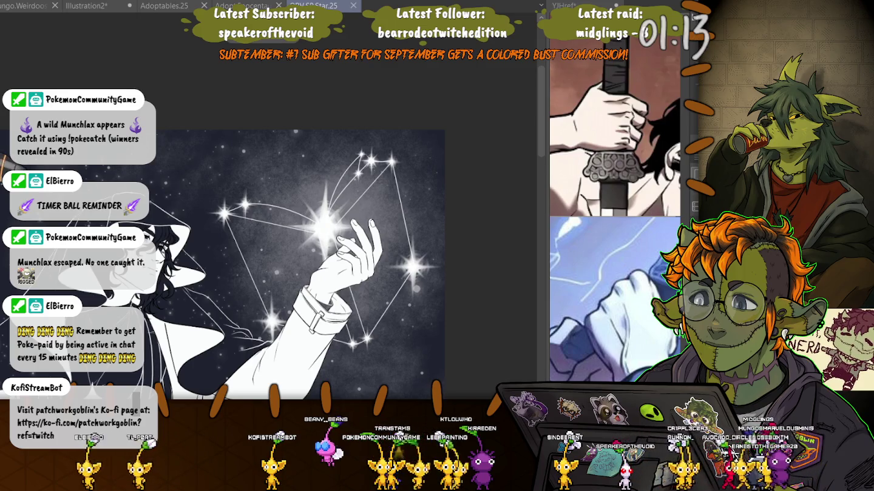
{"action": "scroll", "coordinate": [298, 212], "scroll_direction": "up", "scroll_amount": 2}
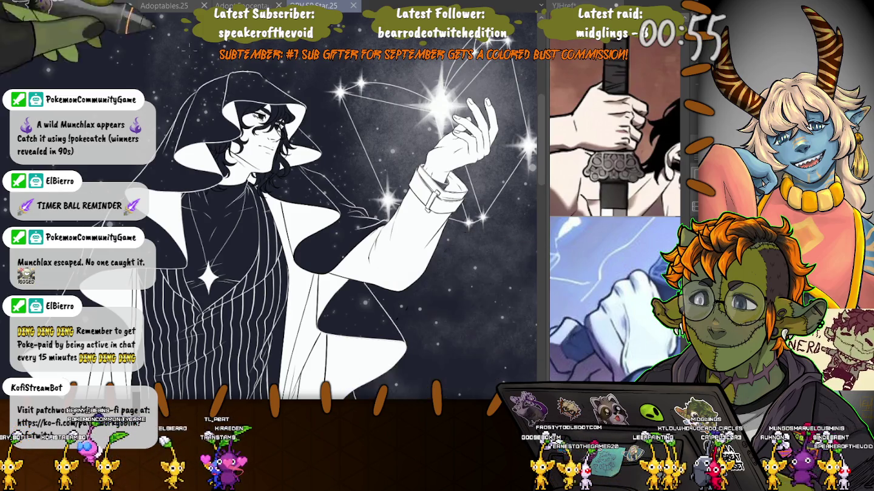
{"action": "scroll", "coordinate": [267, 134], "scroll_direction": "up", "scroll_amount": 2}
{"action": "scroll", "coordinate": [297, 290], "scroll_direction": "up", "scroll_amount": 2}
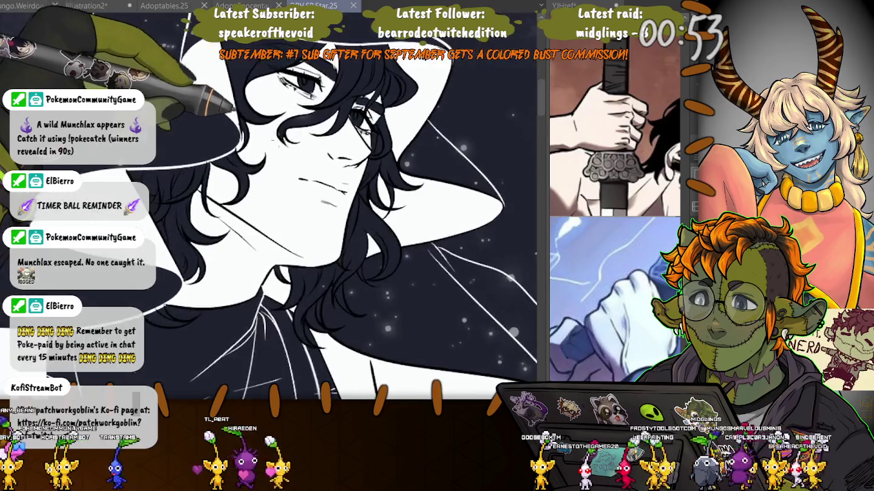
{"action": "scroll", "coordinate": [298, 290], "scroll_direction": "up", "scroll_amount": 2}
{"action": "scroll", "coordinate": [298, 289], "scroll_direction": "up", "scroll_amount": 2}
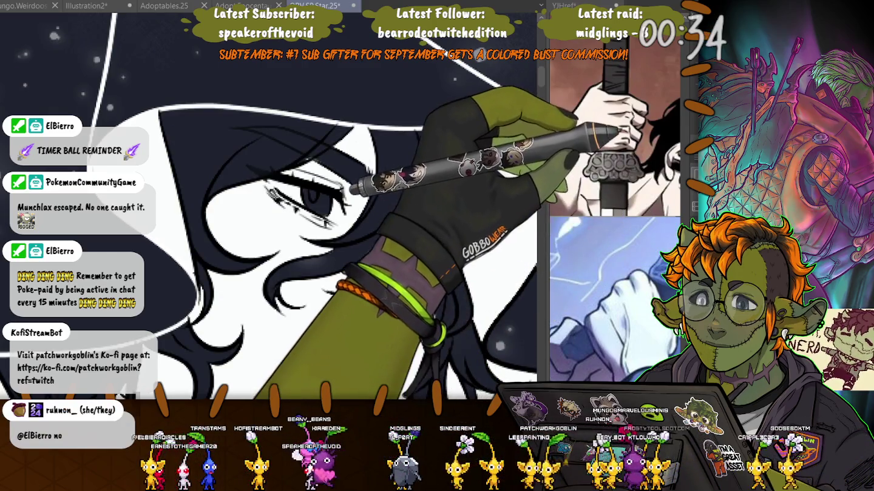
{"action": "key", "text": "ctrl+z"}
{"action": "scroll", "coordinate": [291, 297], "scroll_direction": "down", "scroll_amount": 5}
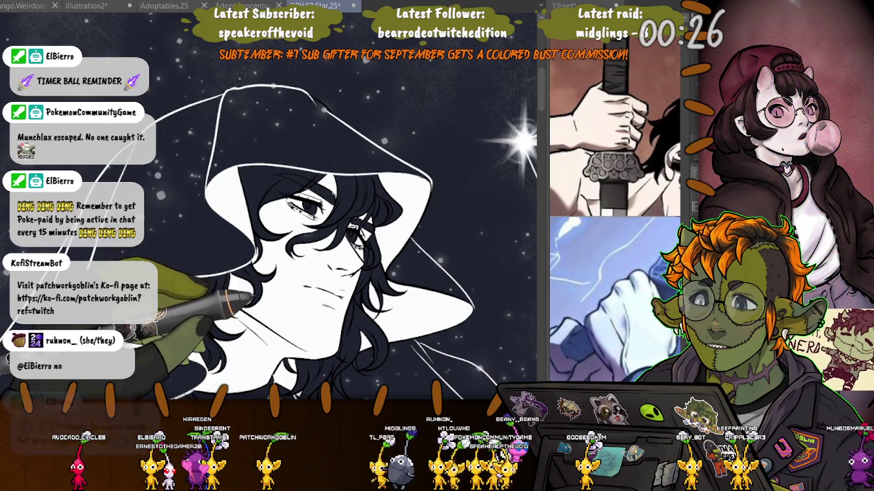
{"action": "scroll", "coordinate": [291, 234], "scroll_direction": "down", "scroll_amount": 1}
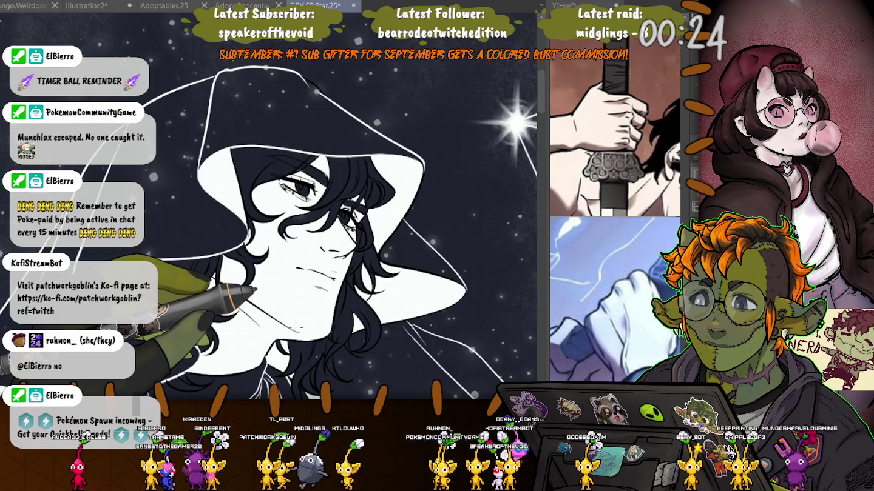
{"action": "scroll", "coordinate": [301, 325], "scroll_direction": "up", "scroll_amount": 3}
{"action": "scroll", "coordinate": [302, 325], "scroll_direction": "up", "scroll_amount": 2}
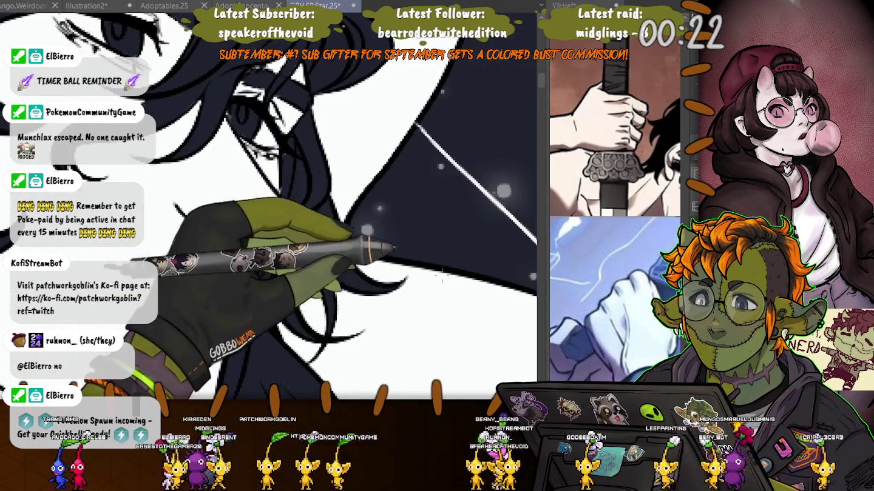